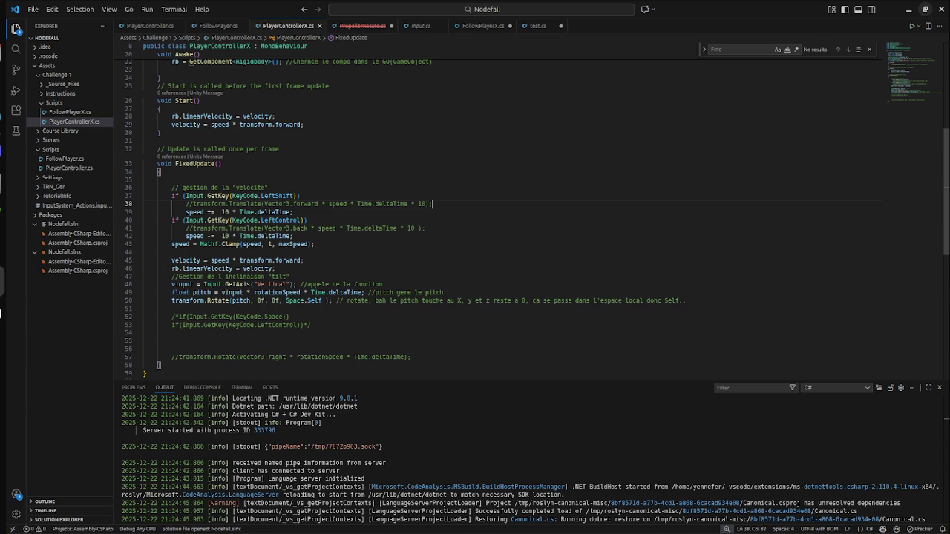
Step: Review the top of PlayerControllerX.cs around empty line 14, then switch to the Unity window
{"action": "scroll", "coordinate": [416, 215], "scroll_direction": "up", "scroll_amount": 5}
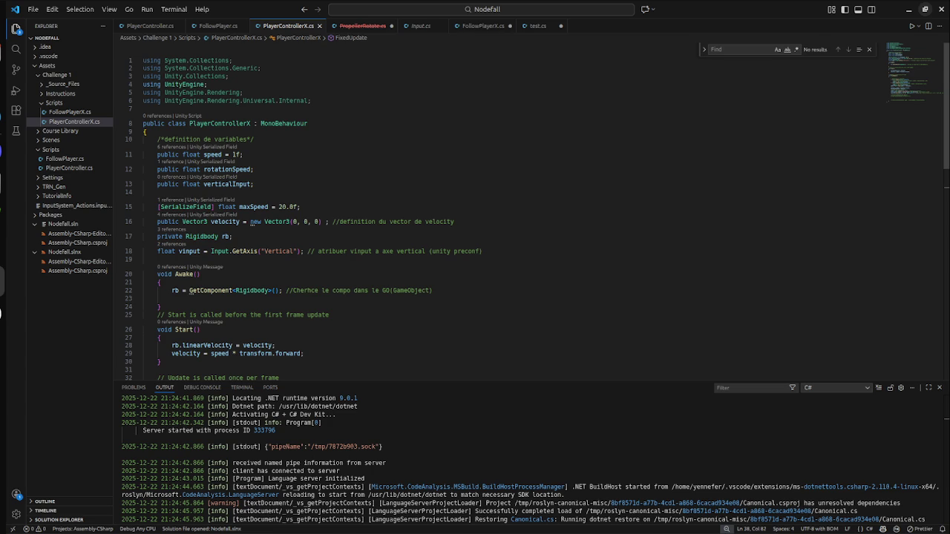
{"action": "scroll", "coordinate": [537, 212], "scroll_direction": "down", "scroll_amount": 3}
{"action": "key", "text": "super"}
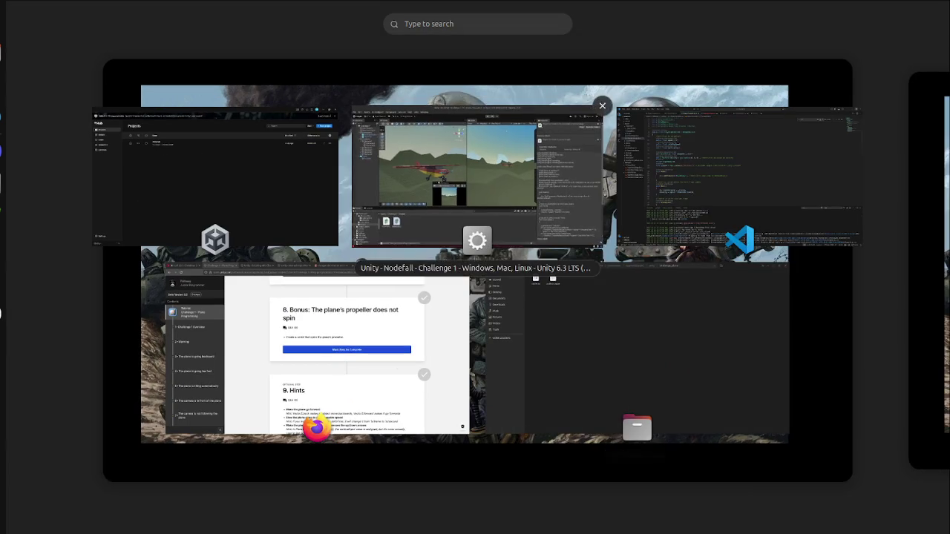
{"action": "left_click", "coordinate": [738, 178]}
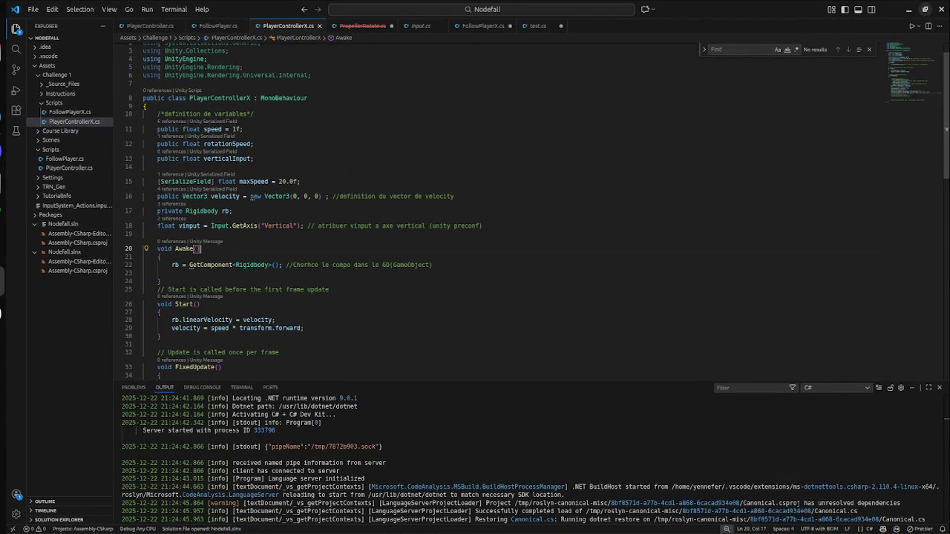
{"action": "left_click", "coordinate": [222, 166]}
{"action": "scroll", "coordinate": [537, 211], "scroll_direction": "up", "scroll_amount": 1}
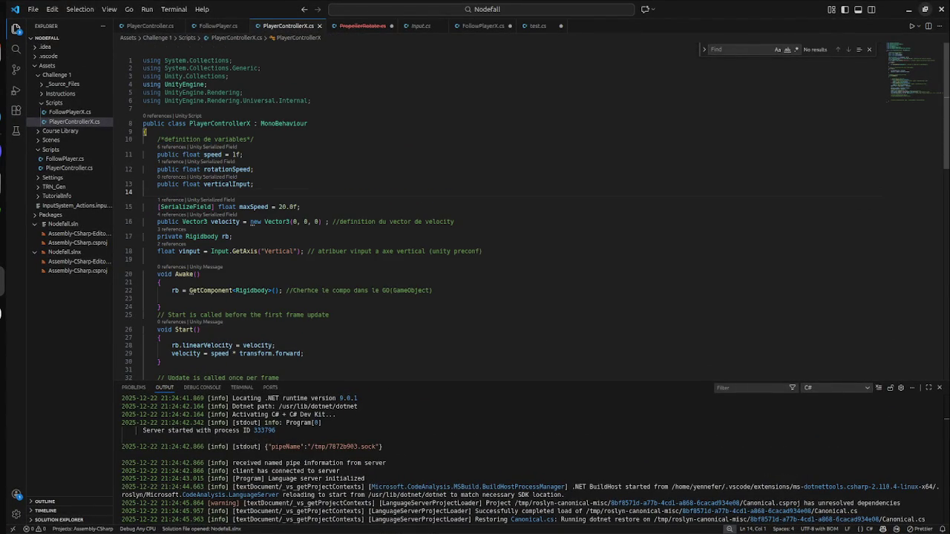
{"action": "key", "text": "super"}
{"action": "left_click", "coordinate": [586, 104]}
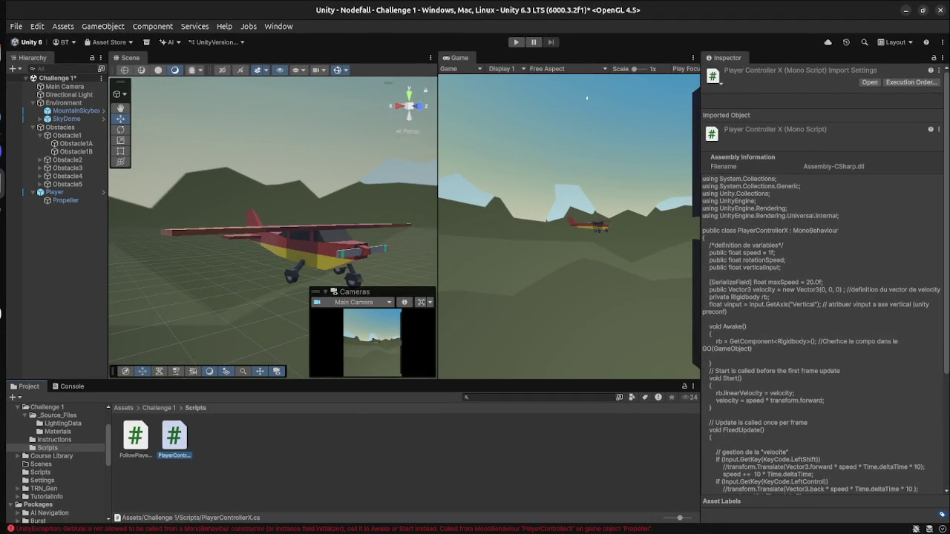
Step: Play-test the plane, pitching its nose down and back to level with the arrow keys
{"action": "key", "text": "ctrl+p"}
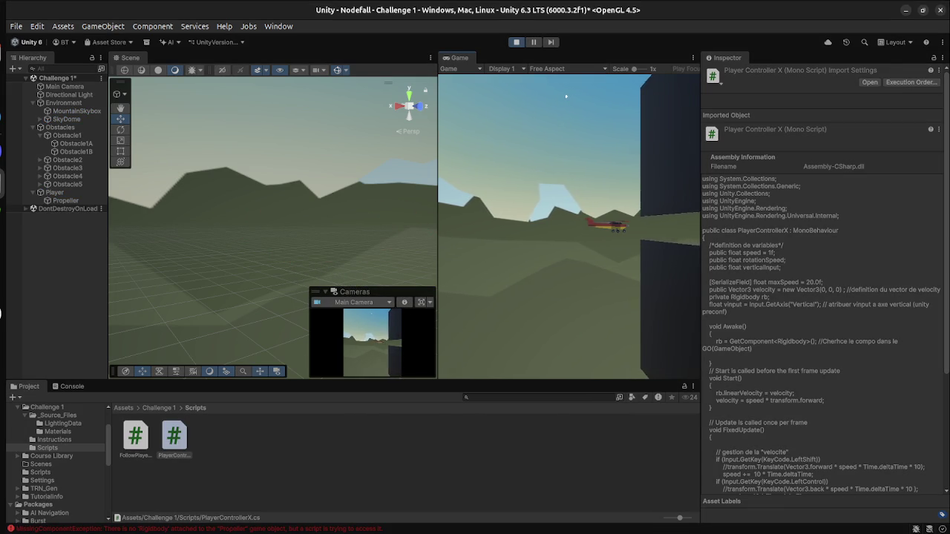
{"action": "left_click", "coordinate": [66, 119]}
{"action": "left_click_drag", "start_coordinate": [216, 124], "coordinate": [245, 132]}
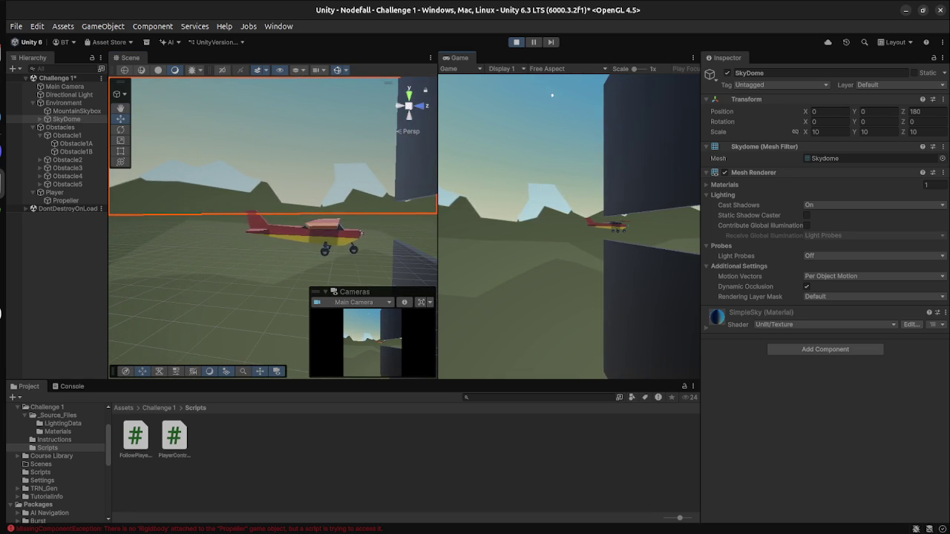
{"action": "key", "text": "Up"}
{"action": "key", "text": "Down"}
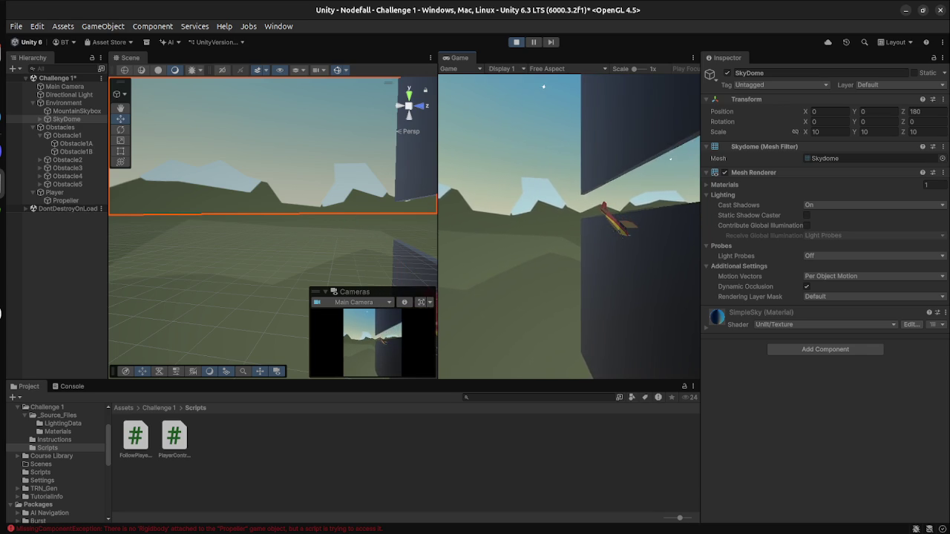
{"action": "key", "text": "ctrl+p"}
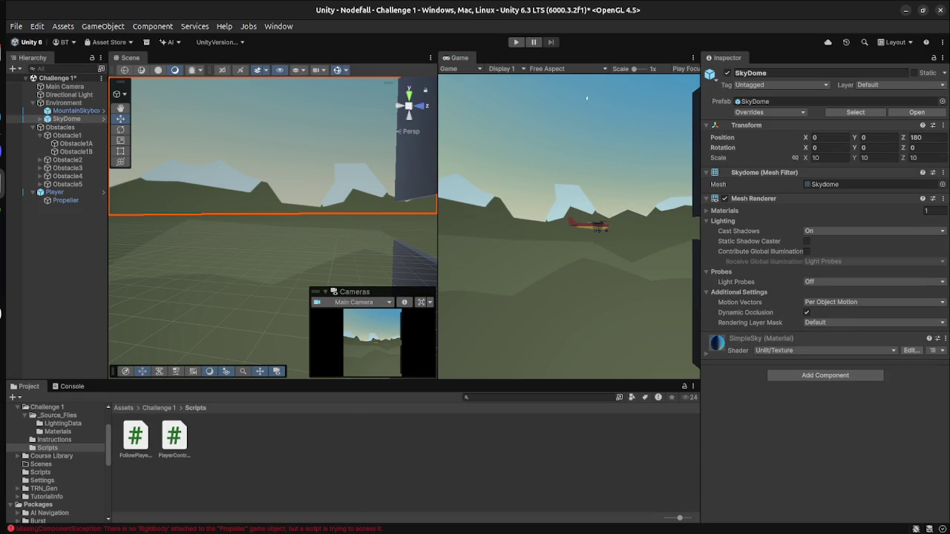
Step: Inspect the Player's Rigidbody and controller values, then return to PlayerControllerX.cs in VS Code
{"action": "left_click", "coordinate": [55, 192]}
{"action": "scroll", "coordinate": [824, 296], "scroll_direction": "down", "scroll_amount": 3}
{"action": "scroll", "coordinate": [742, 370], "scroll_direction": "down", "scroll_amount": 3}
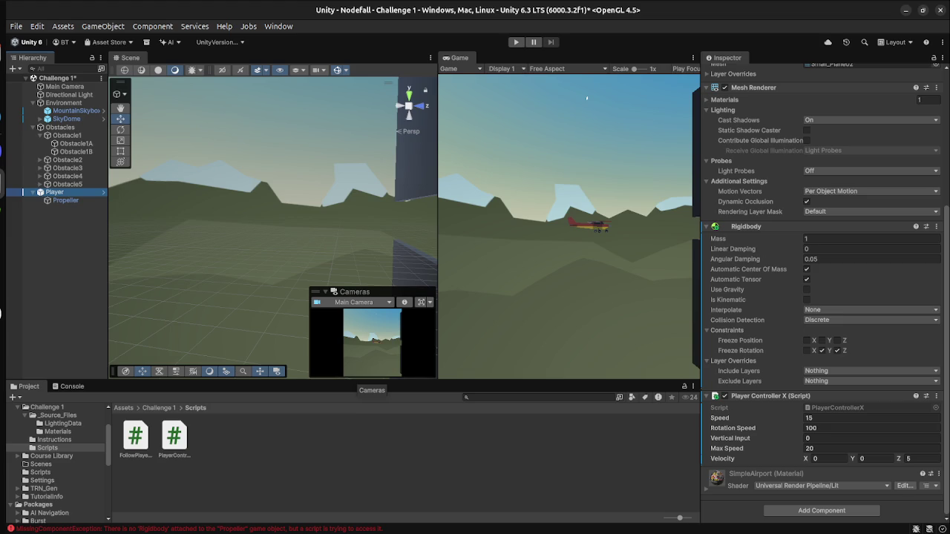
{"action": "key", "text": "super"}
{"action": "left_click", "coordinate": [743, 179]}
{"action": "scroll", "coordinate": [520, 211], "scroll_direction": "up", "scroll_amount": 1}
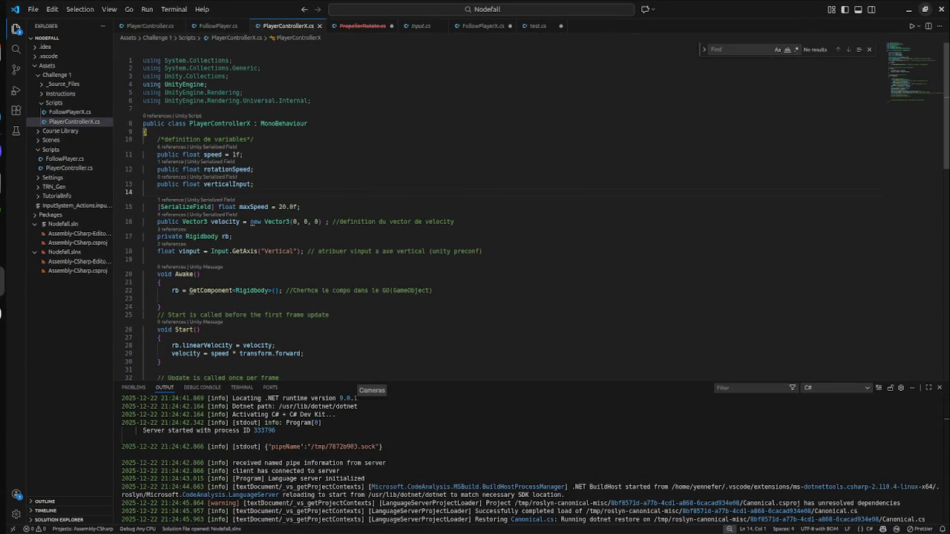
Step: Add a new line after the vinput line and start a serialization attribute with IntelliSense
{"action": "scroll", "coordinate": [520, 212], "scroll_direction": "down", "scroll_amount": 2}
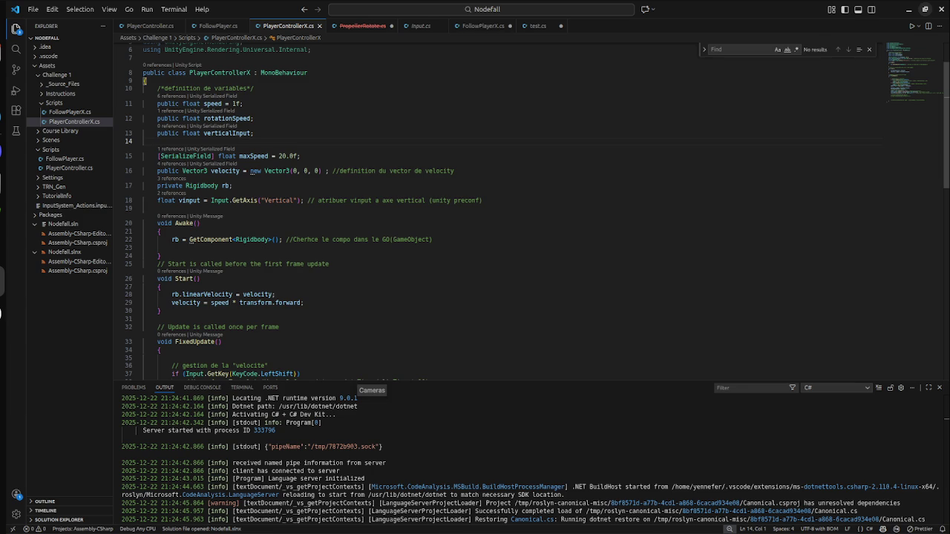
{"action": "scroll", "coordinate": [520, 211], "scroll_direction": "up", "scroll_amount": 2}
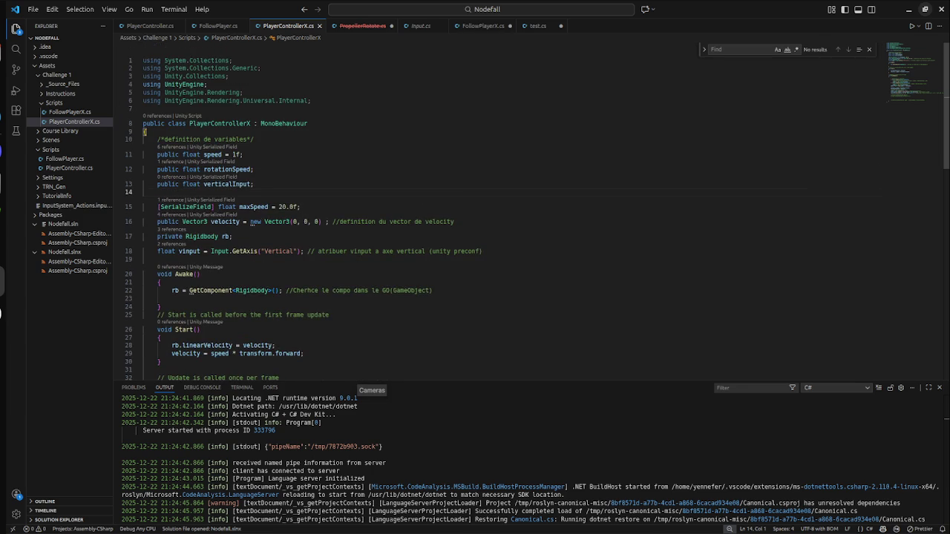
{"action": "left_click", "coordinate": [483, 250]}
{"action": "key", "text": "Return"}
{"action": "type", "text": "Se"}
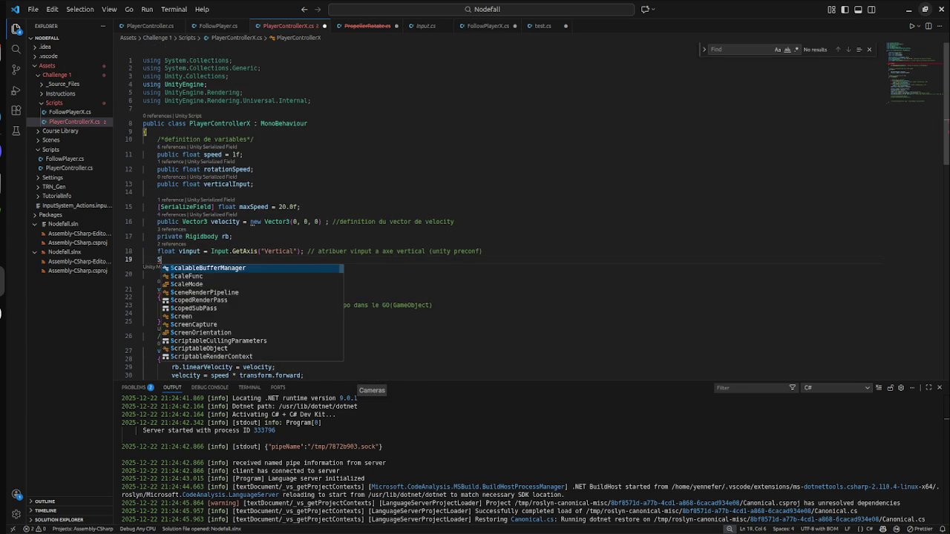
{"action": "key", "text": "BackSpace"}
{"action": "key", "text": "BackSpace"}
{"action": "type", "text": "[Ser"}
{"action": "key", "text": "Return"}
{"action": "key", "text": "BackSpace"}
{"action": "key", "text": "BackSpace"}
{"action": "key", "text": "BackSpace"}
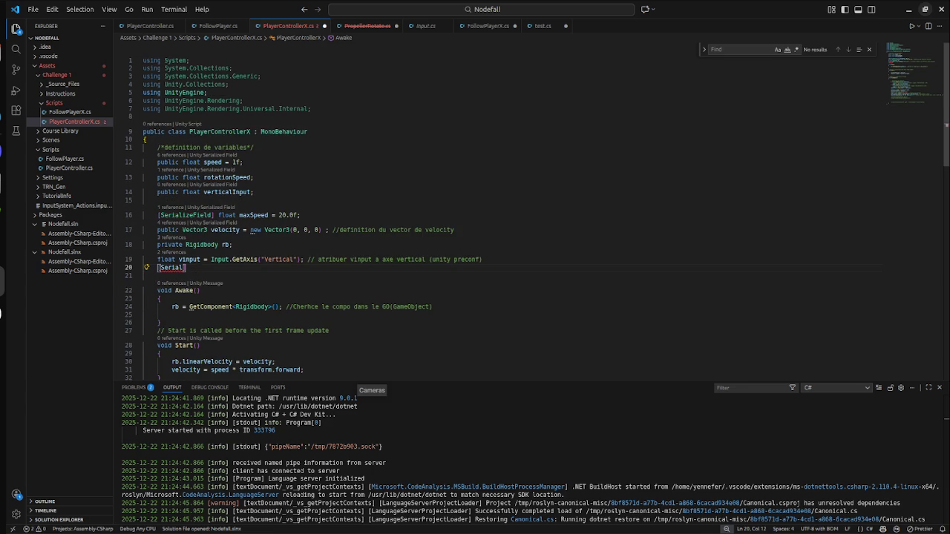
{"action": "type", "text": "i"}
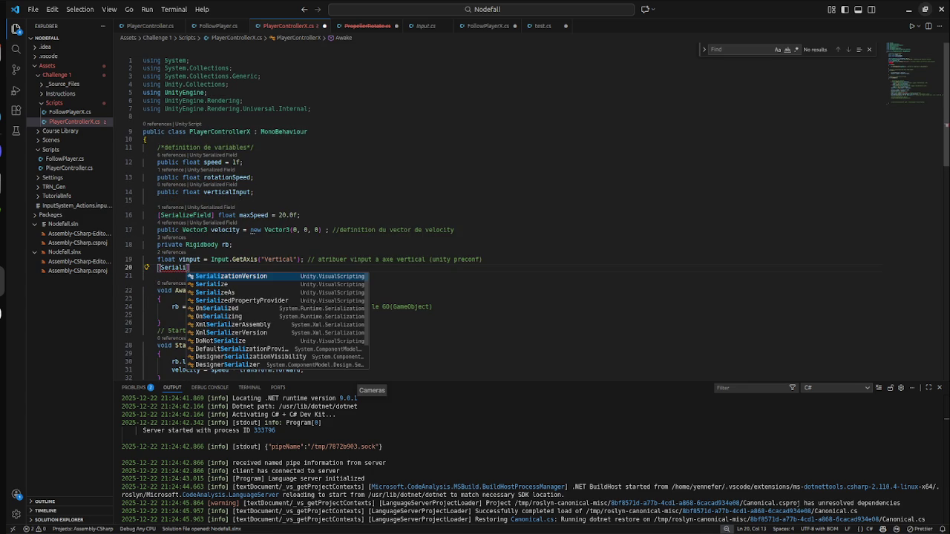
{"action": "key", "text": "Down"}
{"action": "key", "text": "Down"}
{"action": "key", "text": "Down"}
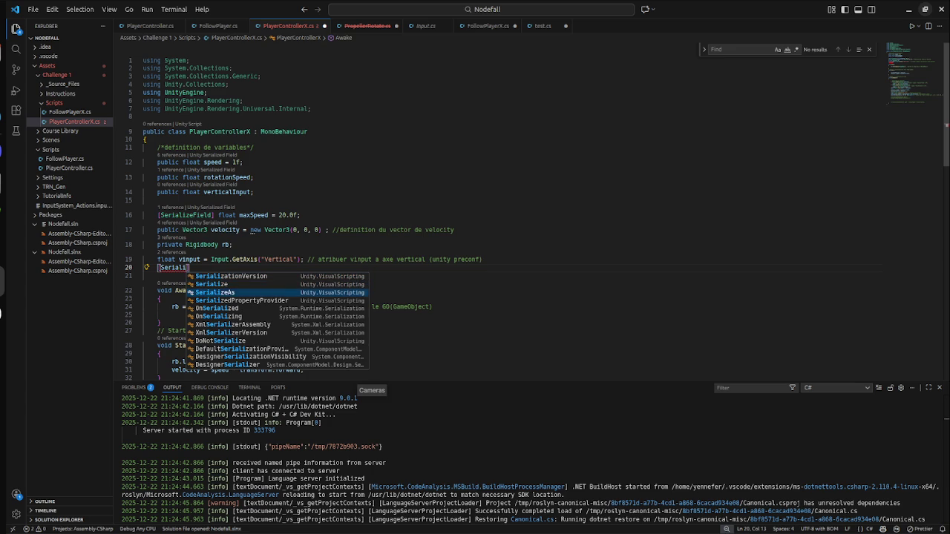
{"action": "key", "text": "Return"}
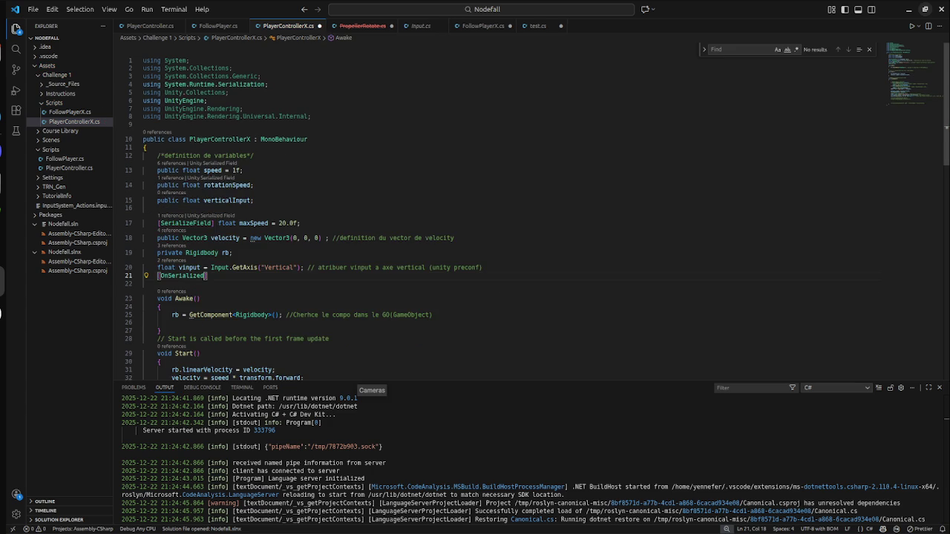
{"action": "key", "text": "BackSpace"}
{"action": "key", "text": "BackSpace"}
{"action": "type", "text": "Field"}
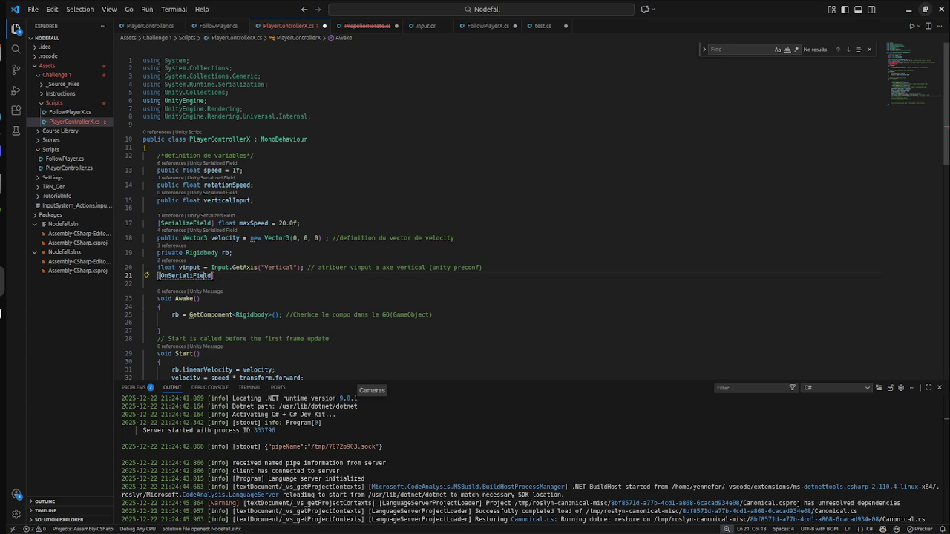
Step: Correct the attribute spelling to [SerializeField]
{"action": "left_click", "coordinate": [187, 275]}
{"action": "key", "text": "BackSpace"}
{"action": "type", "text": "iz"}
{"action": "left_click", "coordinate": [169, 276]}
{"action": "key", "text": "BackSpace"}
{"action": "key", "text": "BackSpace"}
{"action": "left_click", "coordinate": [215, 276]}
Step: Complete the declaration as 'float PropellerRotate;' after the attribute
{"action": "type", "text": "float "}
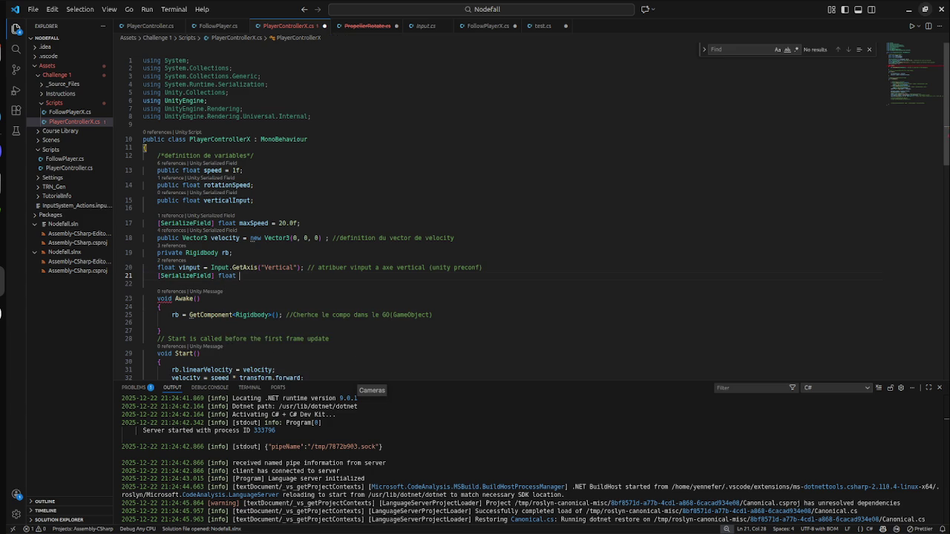
{"action": "type", "text": "P"}
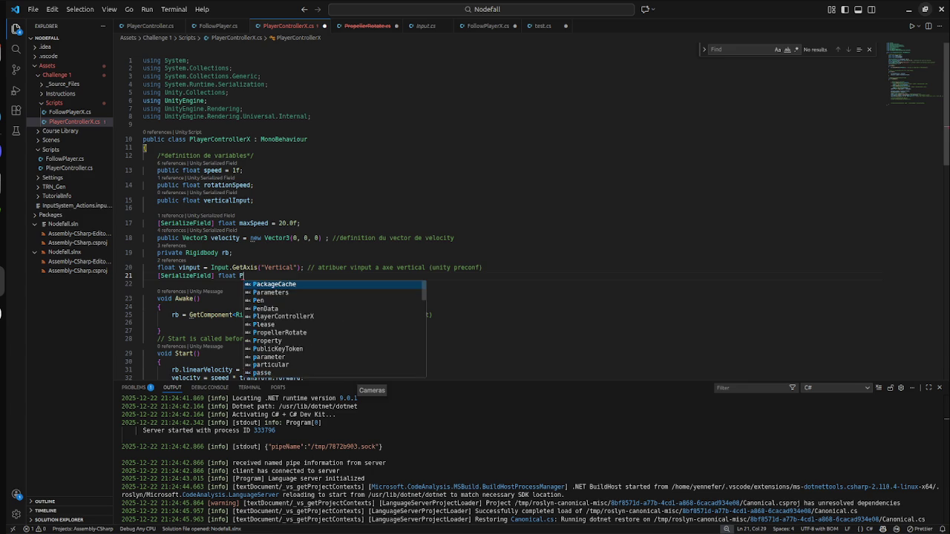
{"action": "key", "text": "BackSpace"}
{"action": "type", "text": "propeller"}
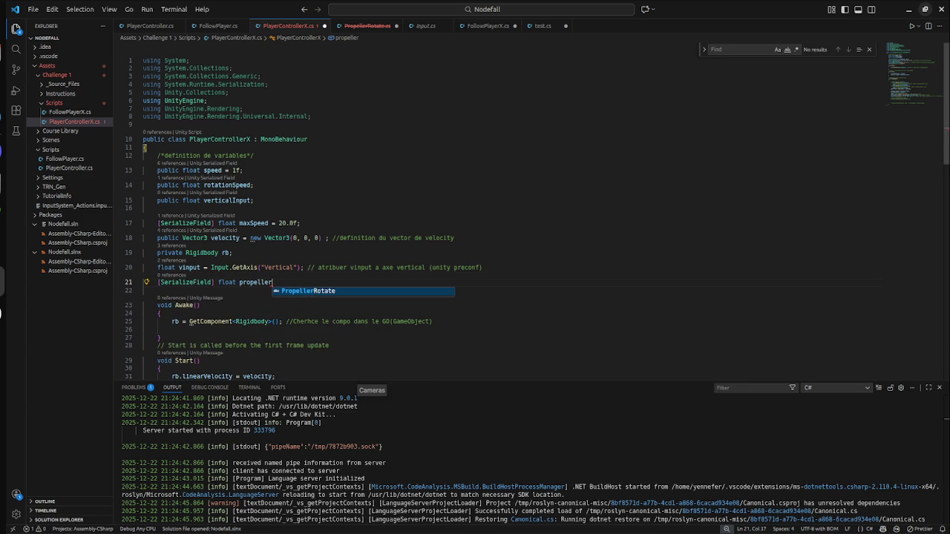
{"action": "key", "text": "Return"}
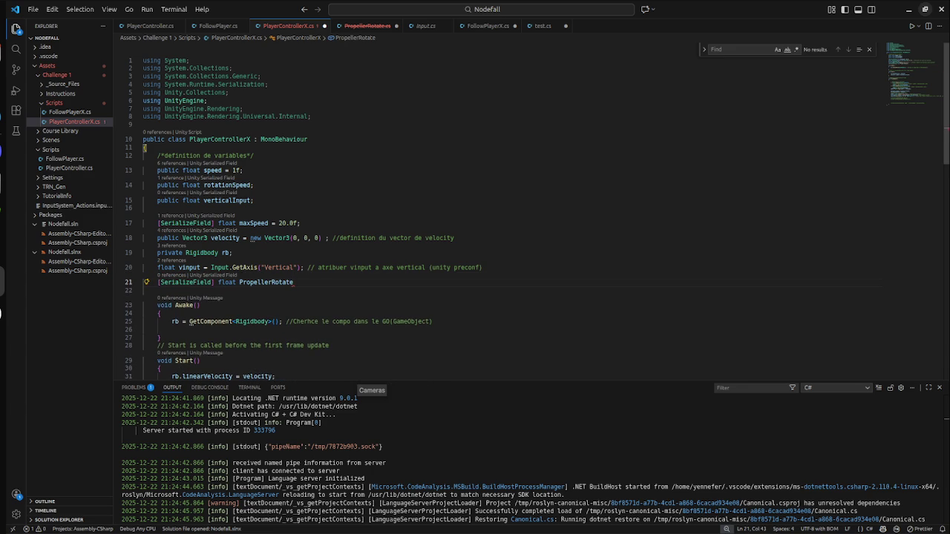
{"action": "type", "text": ";"}
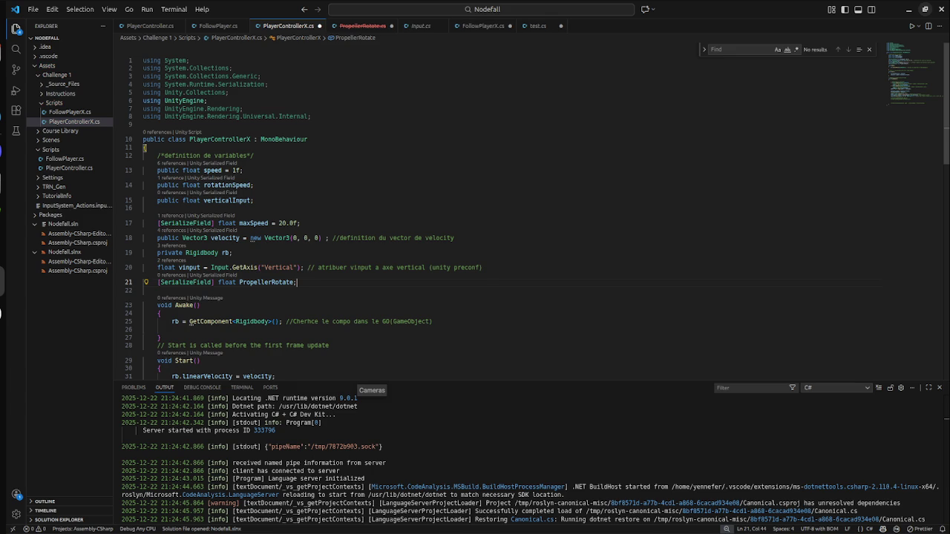
{"action": "left_click", "coordinate": [232, 252]}
{"action": "scroll", "coordinate": [475, 215], "scroll_direction": "down", "scroll_amount": 5}
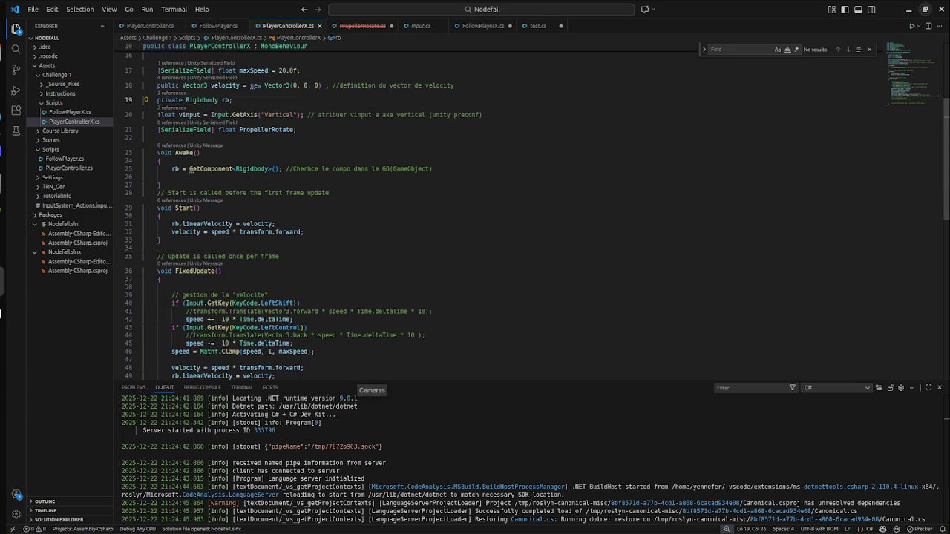
{"action": "scroll", "coordinate": [475, 215], "scroll_direction": "up", "scroll_amount": 5}
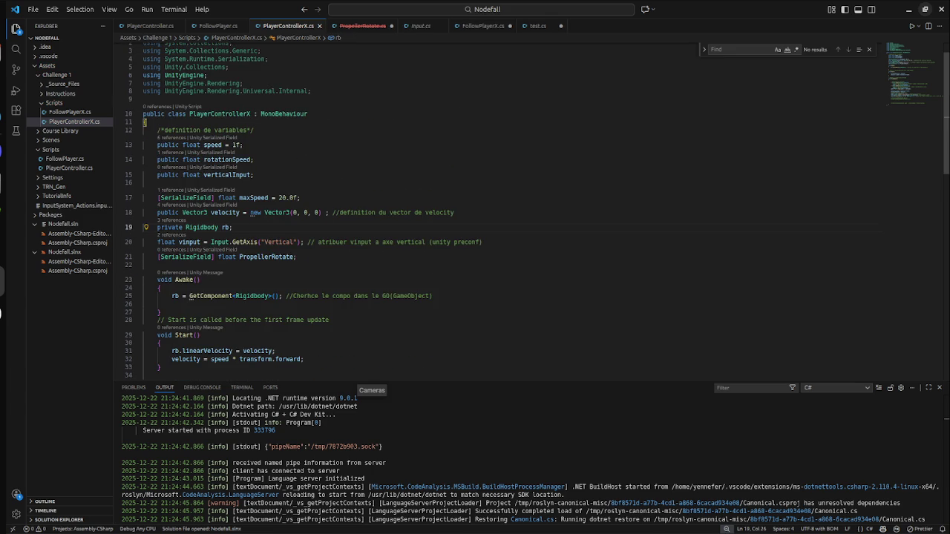
{"action": "left_click", "coordinate": [239, 257]}
Step: Close the PropellerRotate.cs script without saving its changes
{"action": "key", "text": "ctrl+Page_Down"}
{"action": "left_click", "coordinate": [497, 153]}
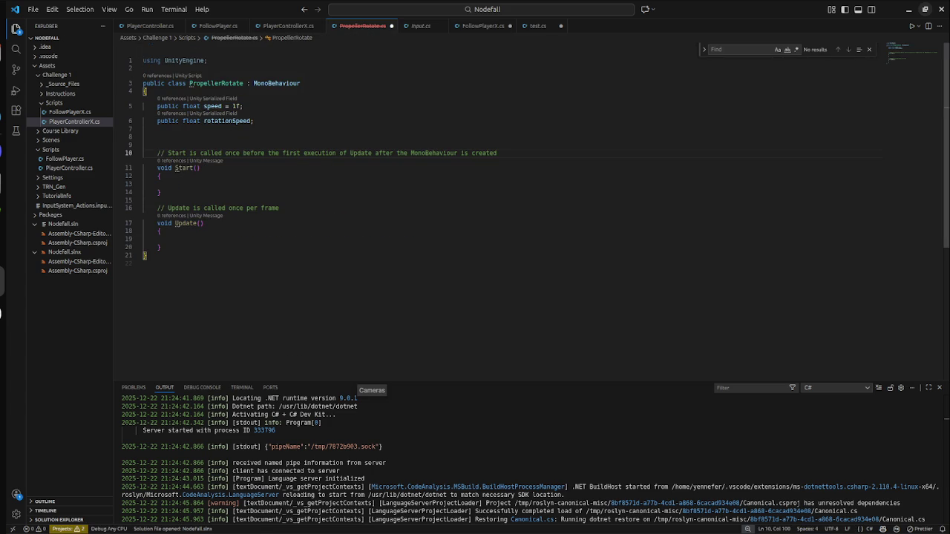
{"action": "left_click", "coordinate": [391, 26]}
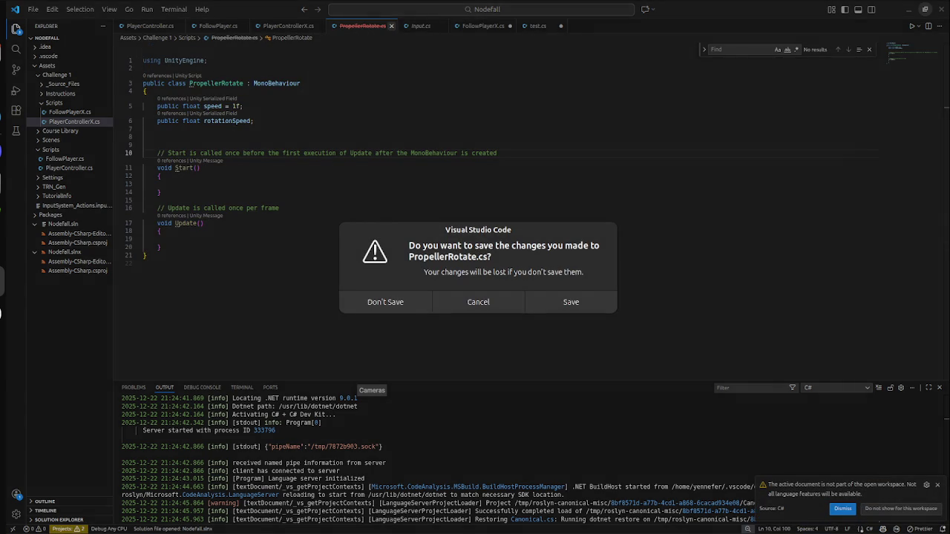
{"action": "key", "text": "Return"}
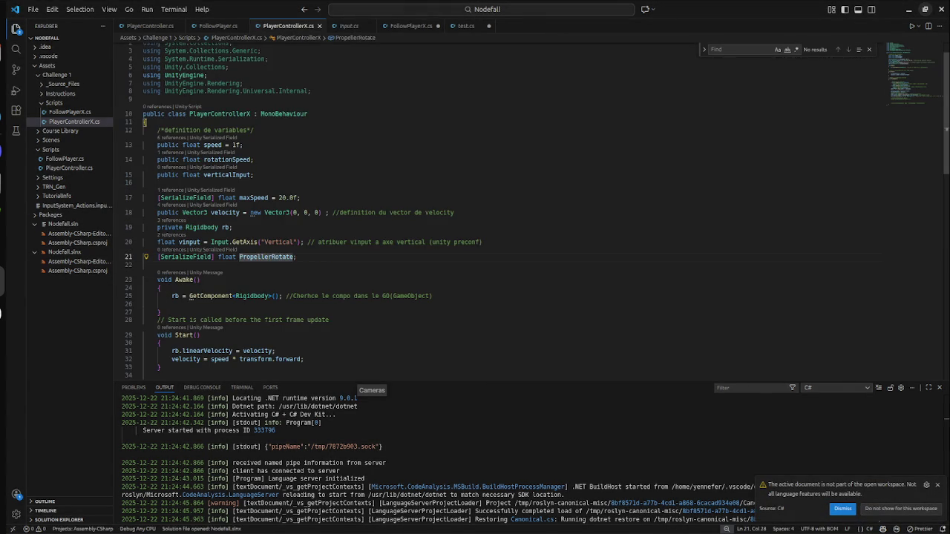
Step: Look over the PropellerRotate field and Awake line, then switch back to Unity
{"action": "key", "text": "Down"}
{"action": "key", "text": "Down"}
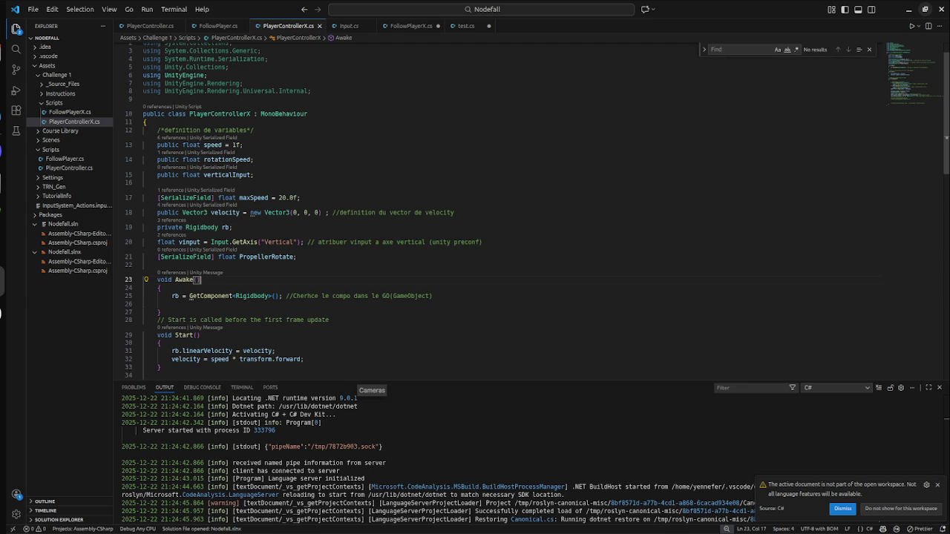
{"action": "key", "text": "Up"}
{"action": "key", "text": "Up"}
{"action": "scroll", "coordinate": [475, 215], "scroll_direction": "down", "scroll_amount": 5}
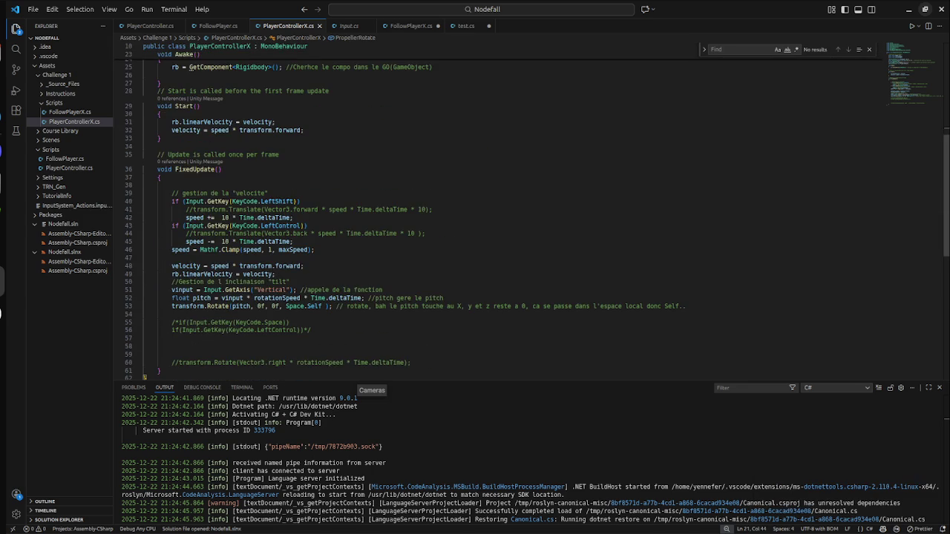
{"action": "scroll", "coordinate": [475, 215], "scroll_direction": "up", "scroll_amount": 4}
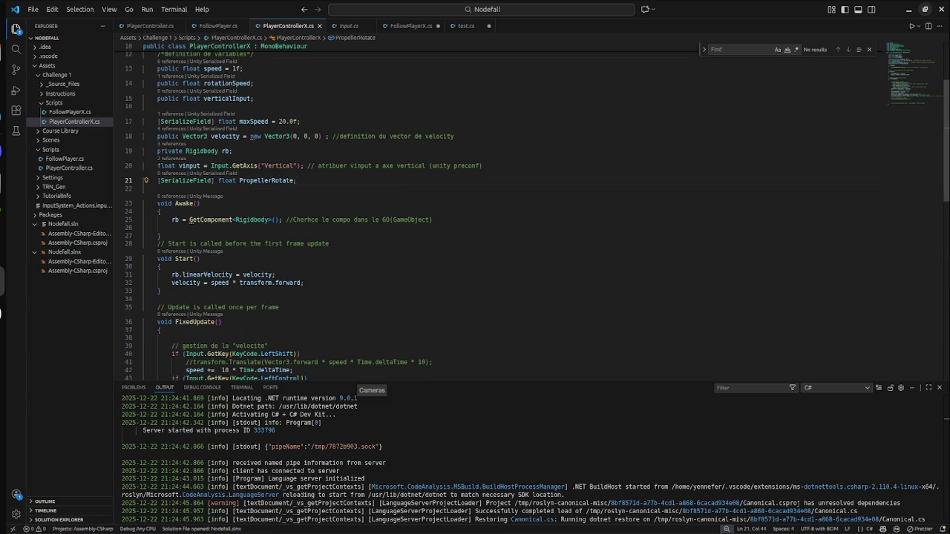
{"action": "scroll", "coordinate": [475, 215], "scroll_direction": "up", "scroll_amount": 4}
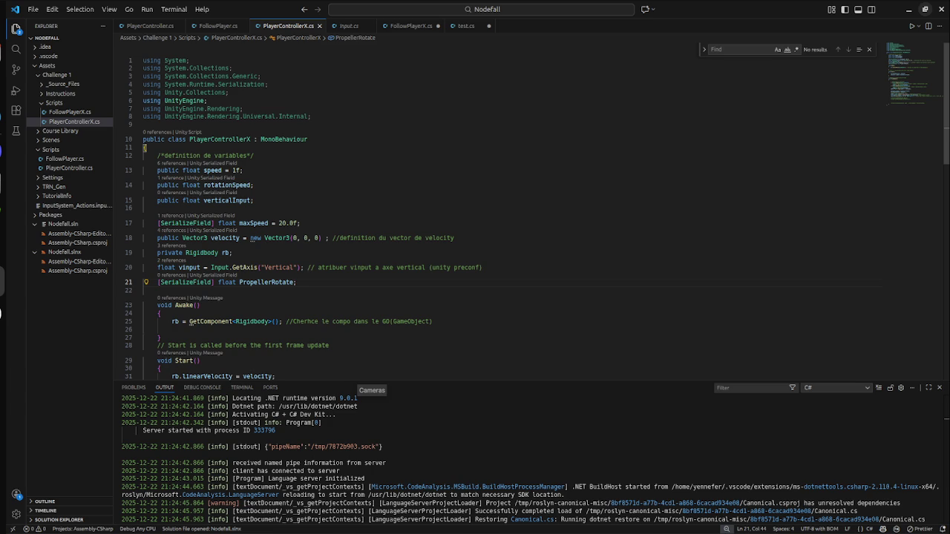
{"action": "mouse_move", "coordinate": [249, 322]}
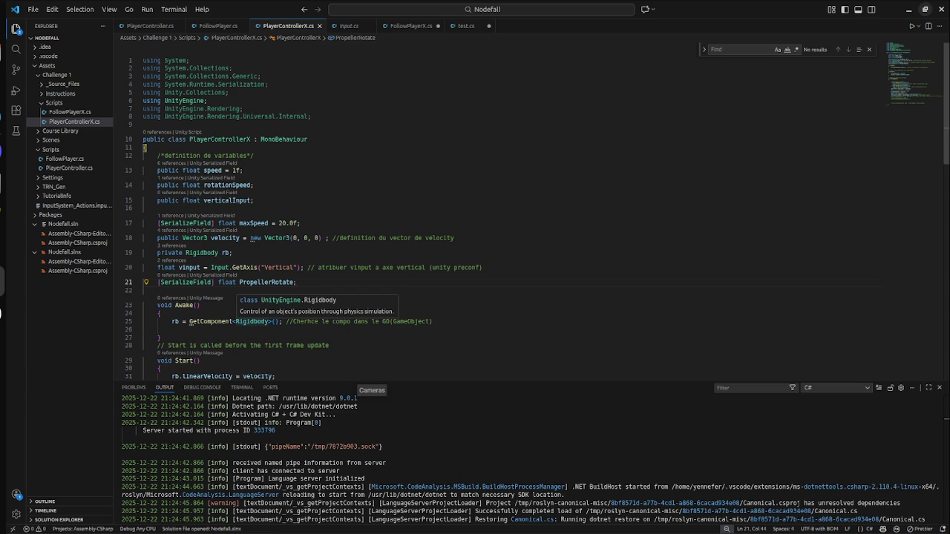
{"action": "key", "text": "super"}
{"action": "left_click", "coordinate": [583, 111]}
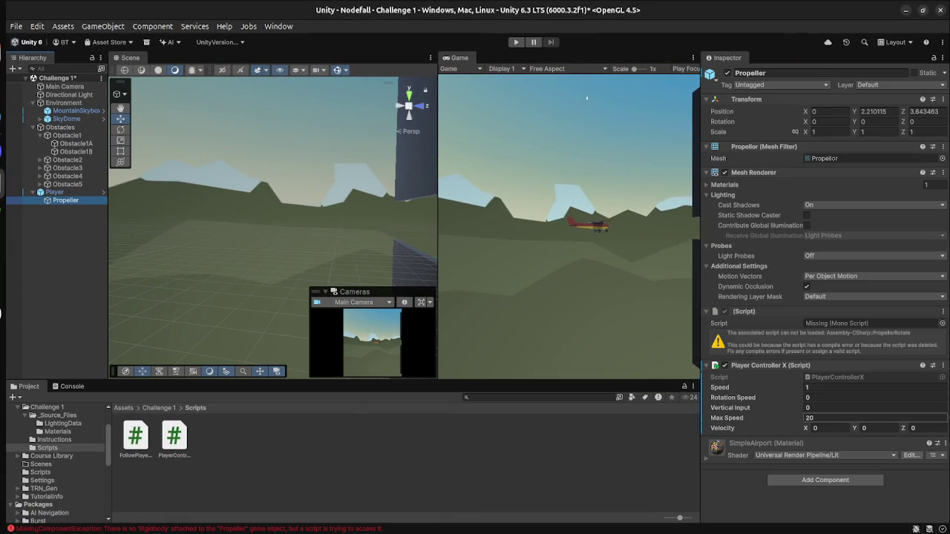
Step: Add a Rigidbody component to the Propeller
{"action": "left_click", "coordinate": [825, 480]}
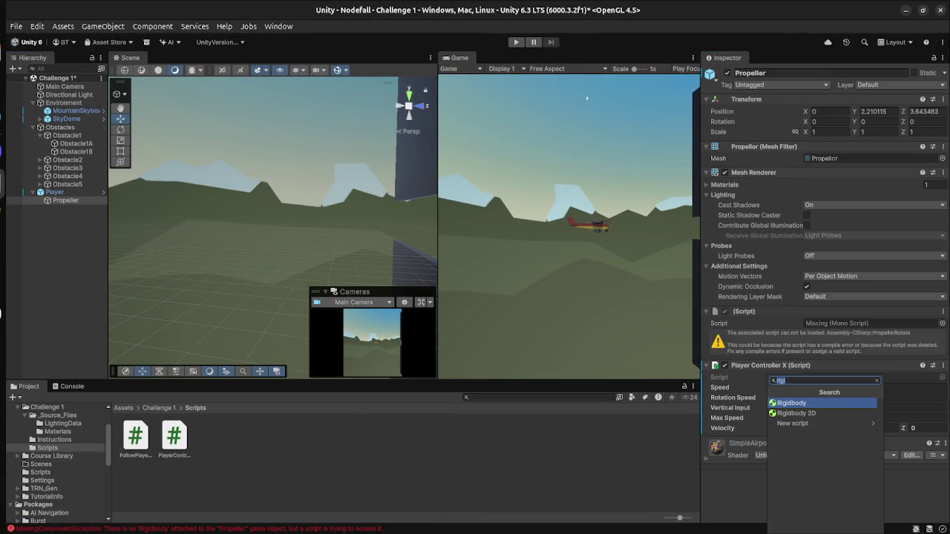
{"action": "type", "text": "rigi"}
{"action": "key", "text": "Return"}
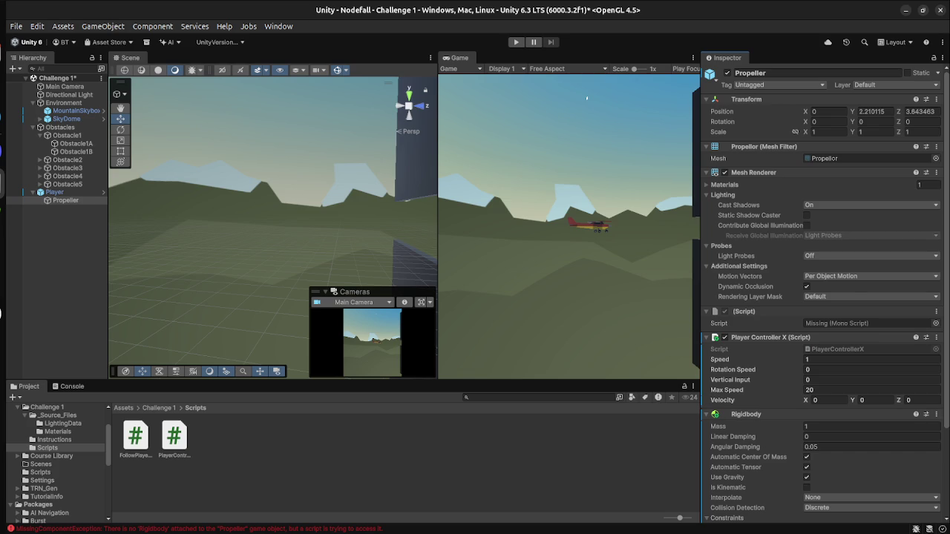
Step: Remove the Rigidbody from the Propeller again and bring up the window overview
{"action": "scroll", "coordinate": [728, 431], "scroll_direction": "down", "scroll_amount": 1}
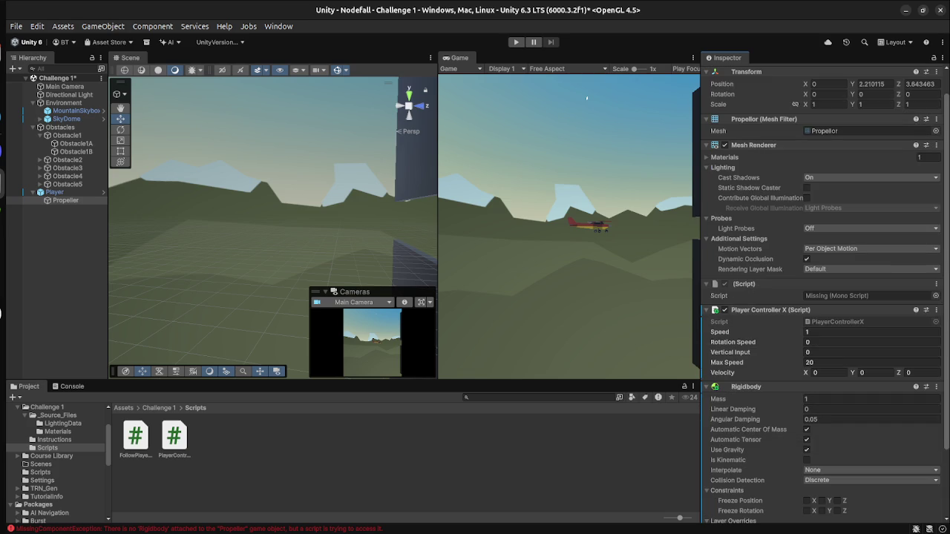
{"action": "left_click", "coordinate": [936, 387]}
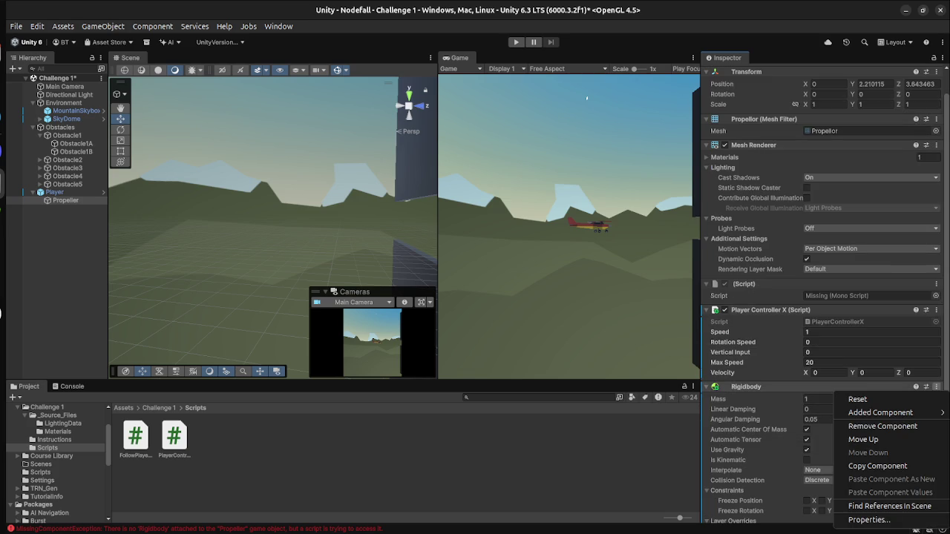
{"action": "key", "text": "Escape"}
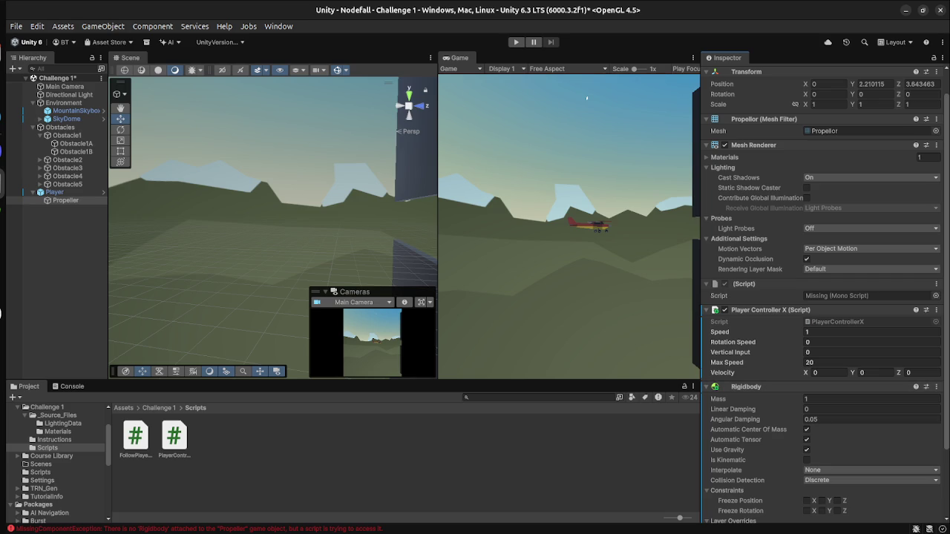
{"action": "left_click", "coordinate": [936, 387]}
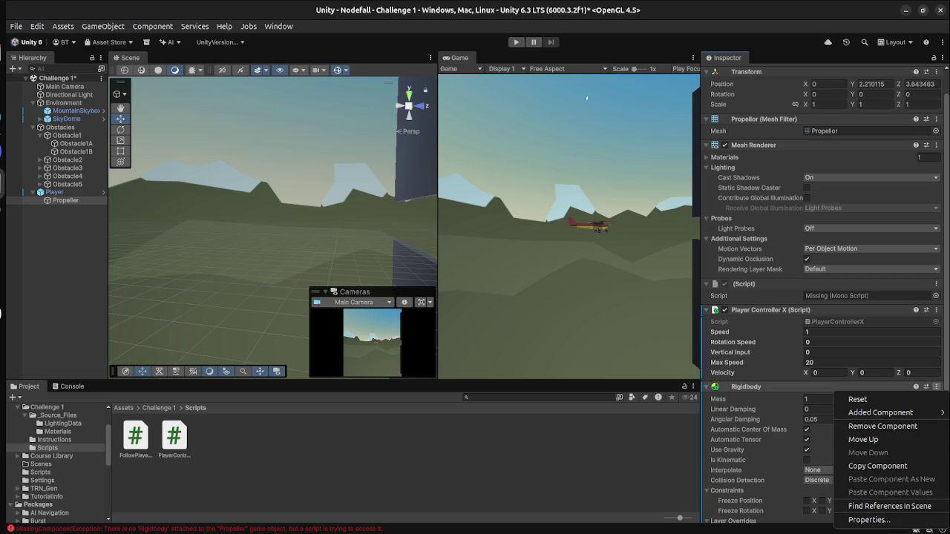
{"action": "key", "text": "Escape"}
{"action": "left_click", "coordinate": [936, 387]}
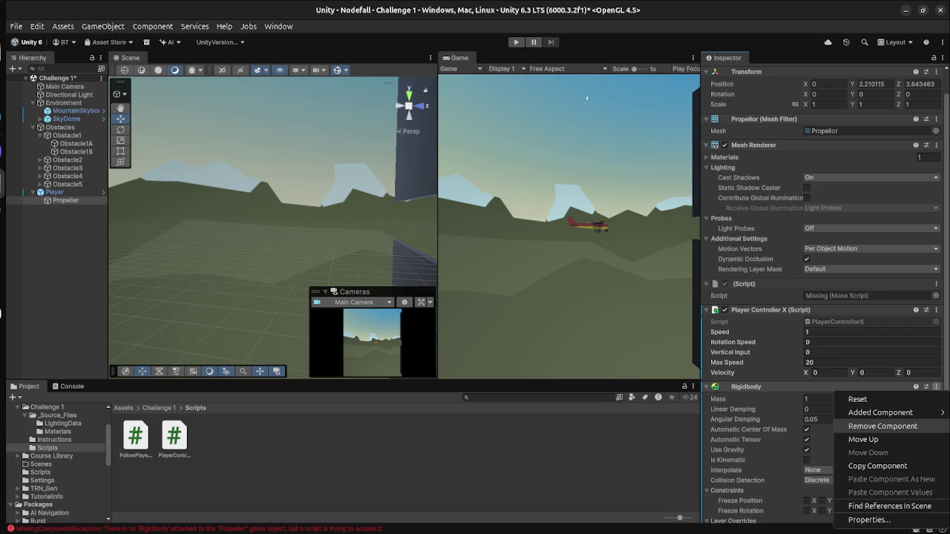
{"action": "left_click", "coordinate": [883, 426]}
{"action": "key", "text": "super"}
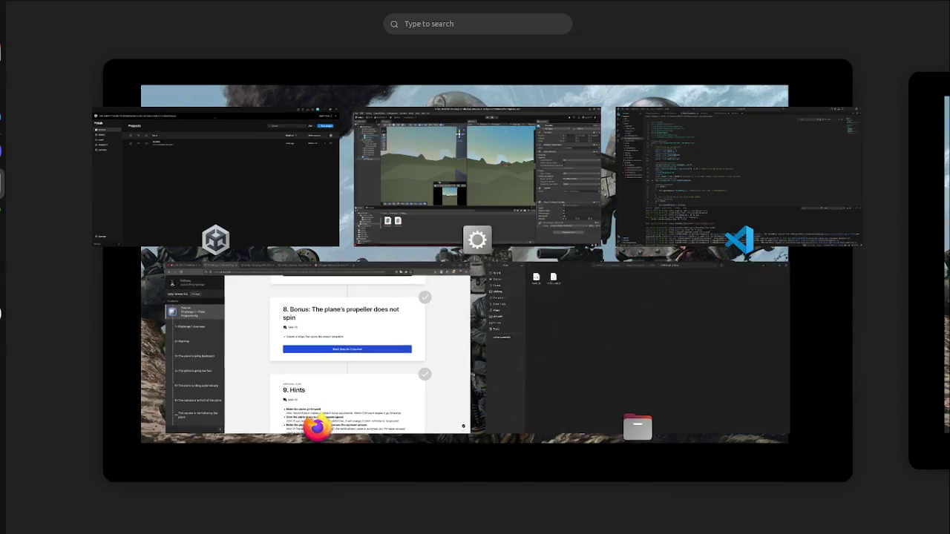
Step: Review the PropellerRotate declaration on lines 20–21 and the Awake method on line 23
{"action": "left_click", "coordinate": [739, 178]}
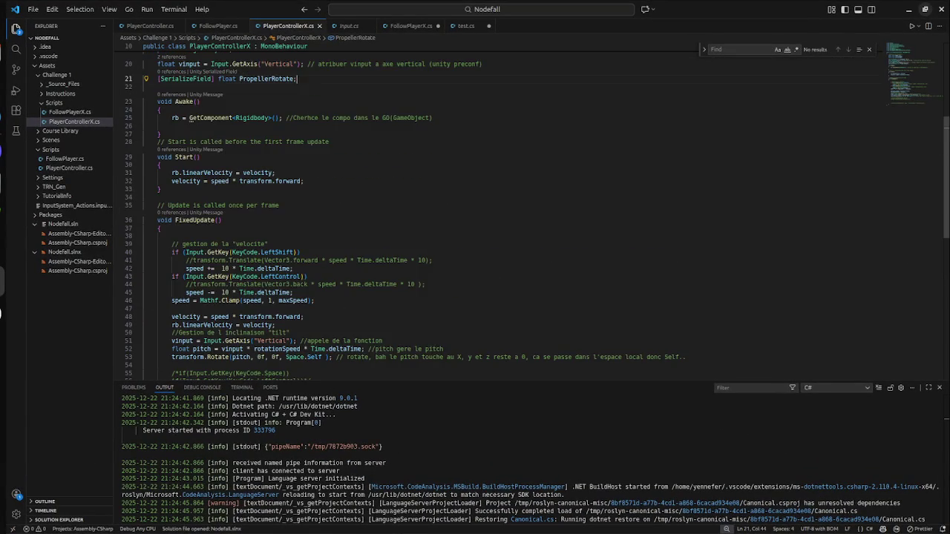
{"action": "left_click", "coordinate": [299, 253]}
{"action": "scroll", "coordinate": [520, 215], "scroll_direction": "up", "scroll_amount": 2}
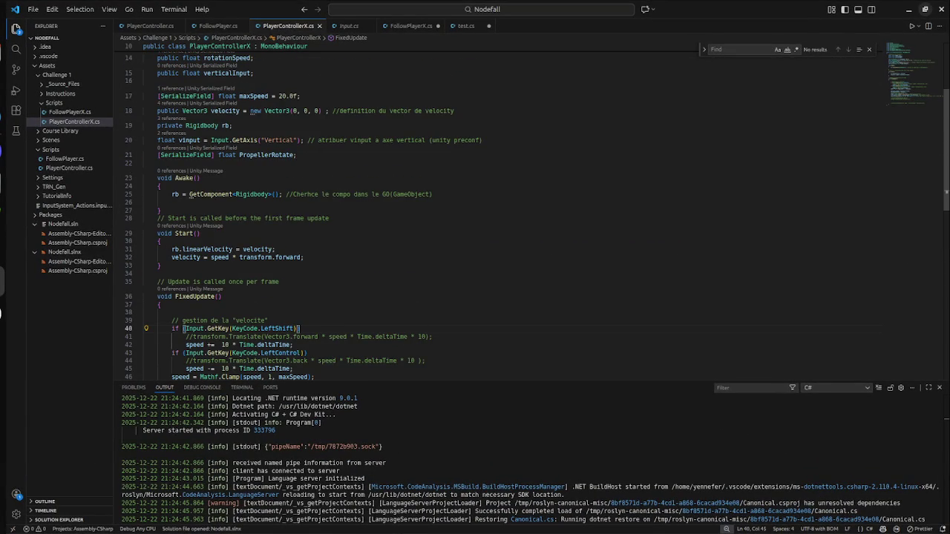
{"action": "scroll", "coordinate": [538, 216], "scroll_direction": "up", "scroll_amount": 1}
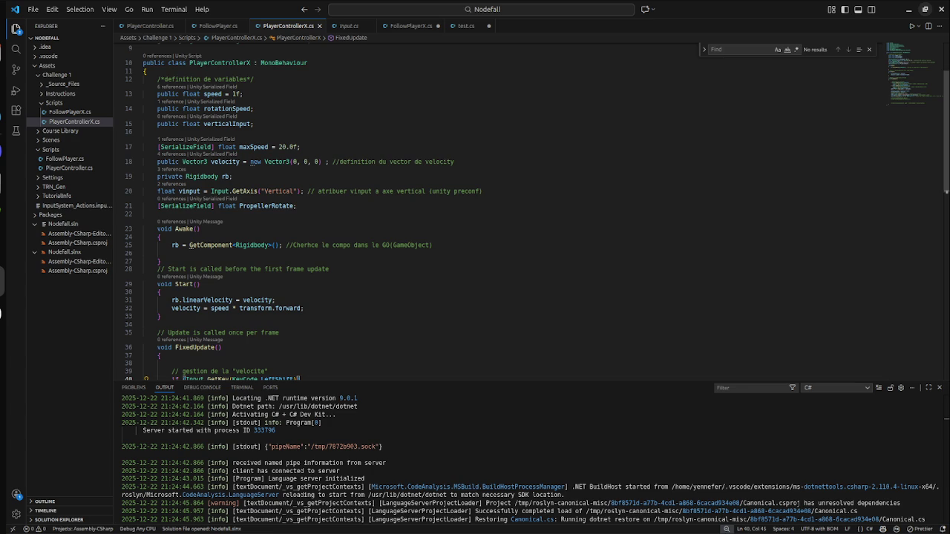
{"action": "left_click_drag", "start_coordinate": [297, 205], "coordinate": [483, 191]}
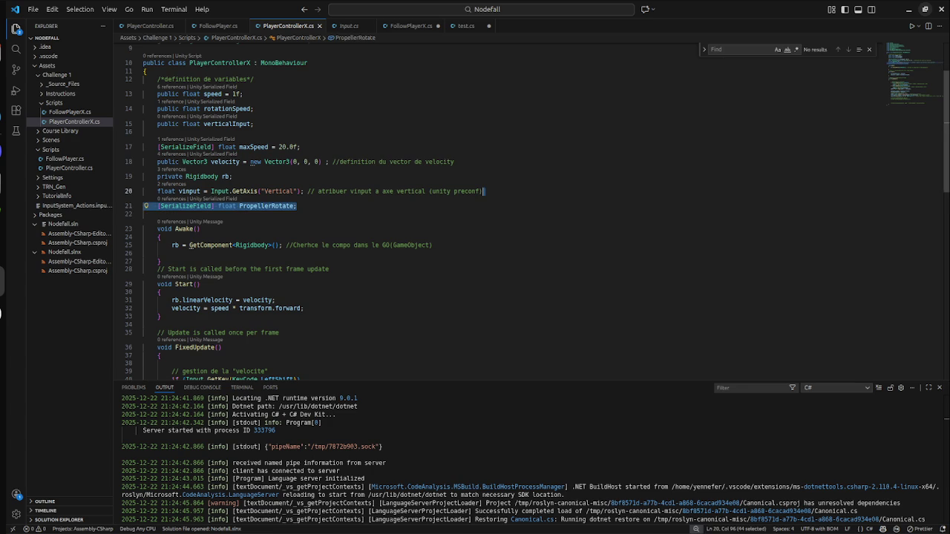
{"action": "left_click", "coordinate": [200, 229]}
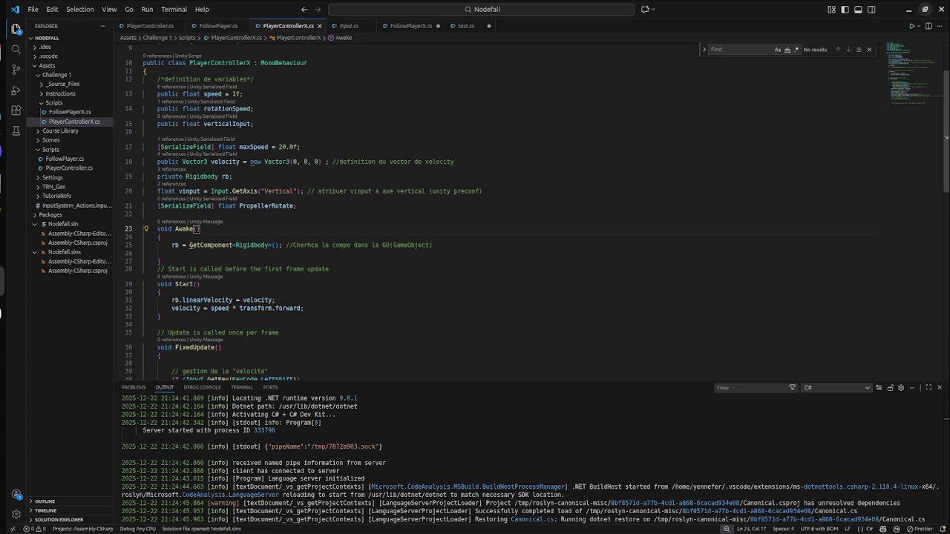
{"action": "key", "text": "super"}
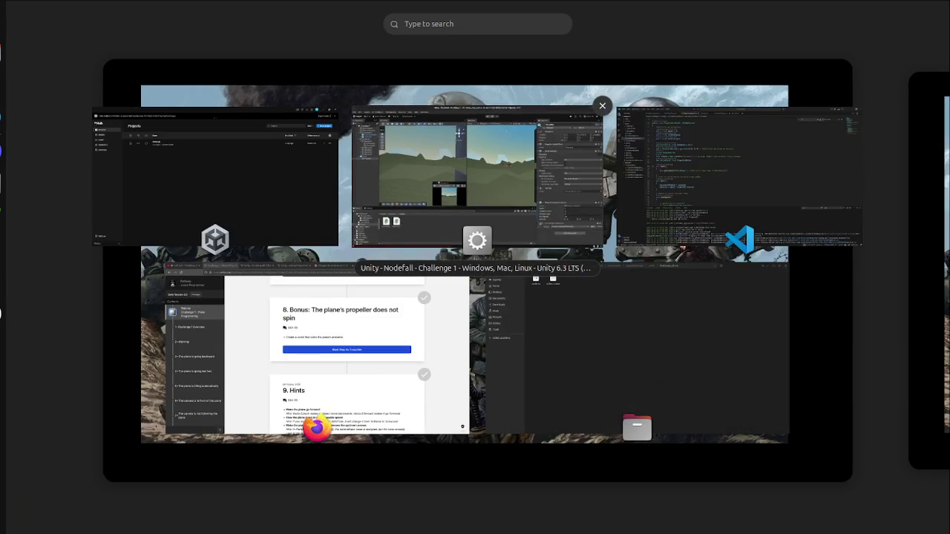
Step: Back in Unity, select Propeller in the Hierarchy and frame it with F on the plane's nose
{"action": "left_click", "coordinate": [586, 97]}
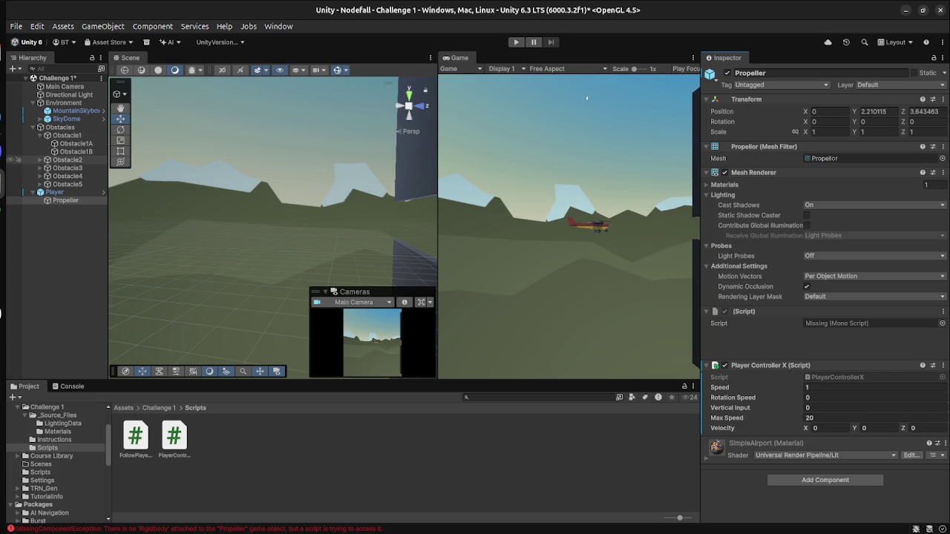
{"action": "right_click", "coordinate": [80, 192]}
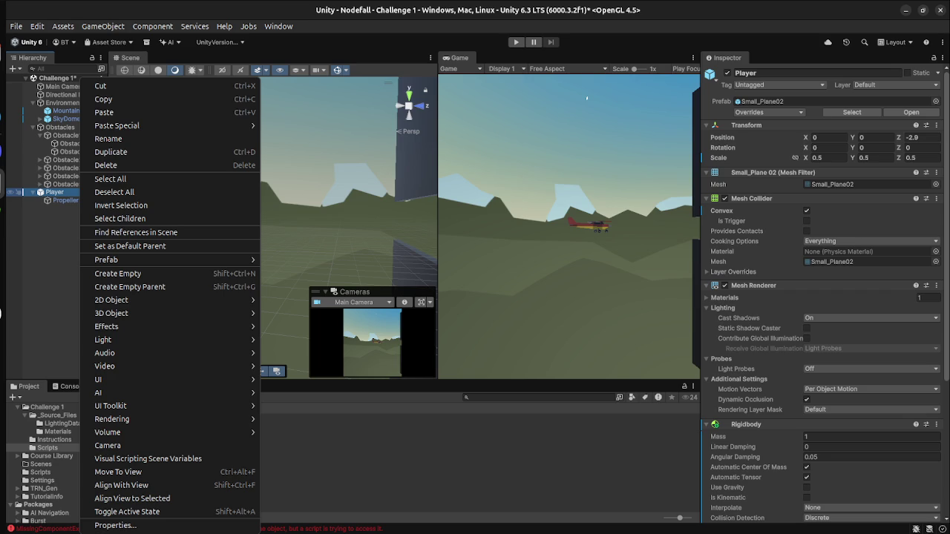
{"action": "left_click", "coordinate": [65, 200]}
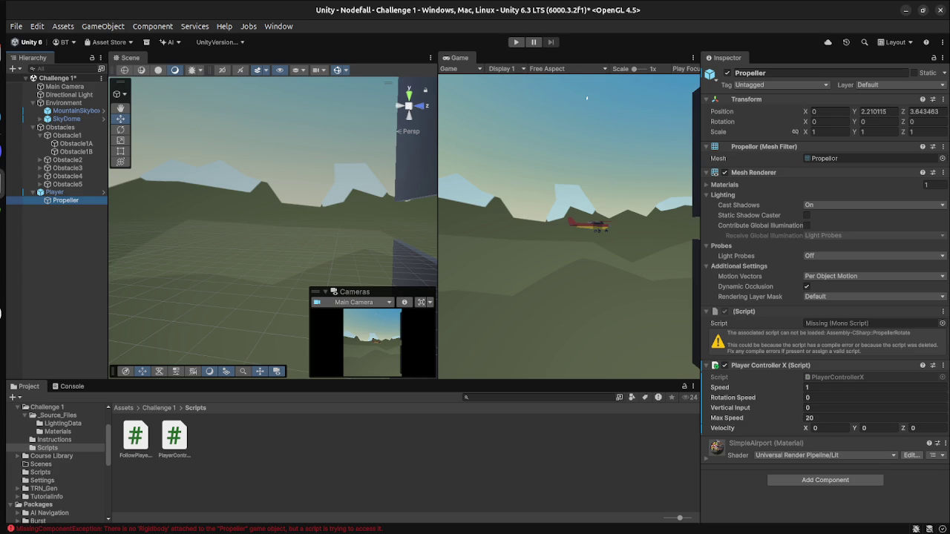
{"action": "key", "text": "f"}
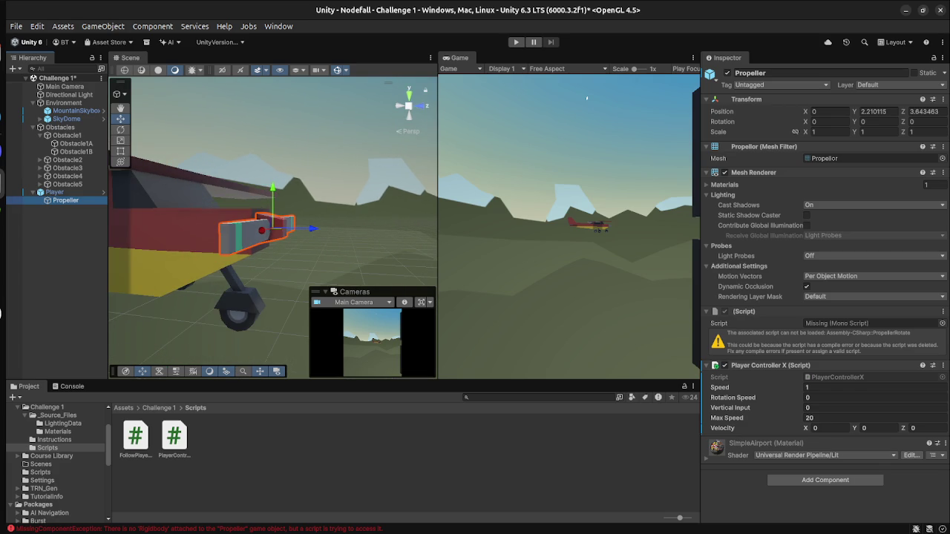
{"action": "right_click", "coordinate": [65, 219]}
{"action": "left_click", "coordinate": [59, 223]}
{"action": "right_click", "coordinate": [58, 223]}
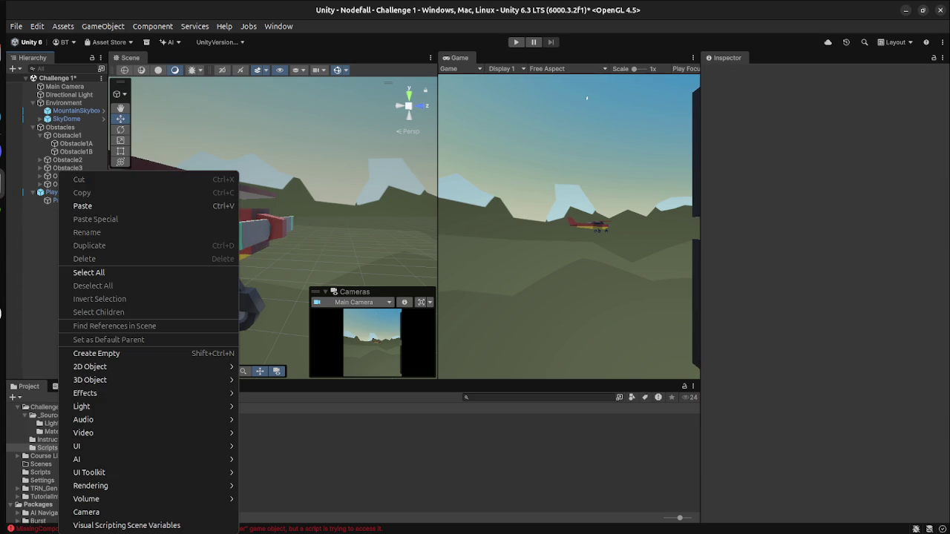
{"action": "left_click", "coordinate": [50, 79]}
{"action": "right_click", "coordinate": [50, 79]}
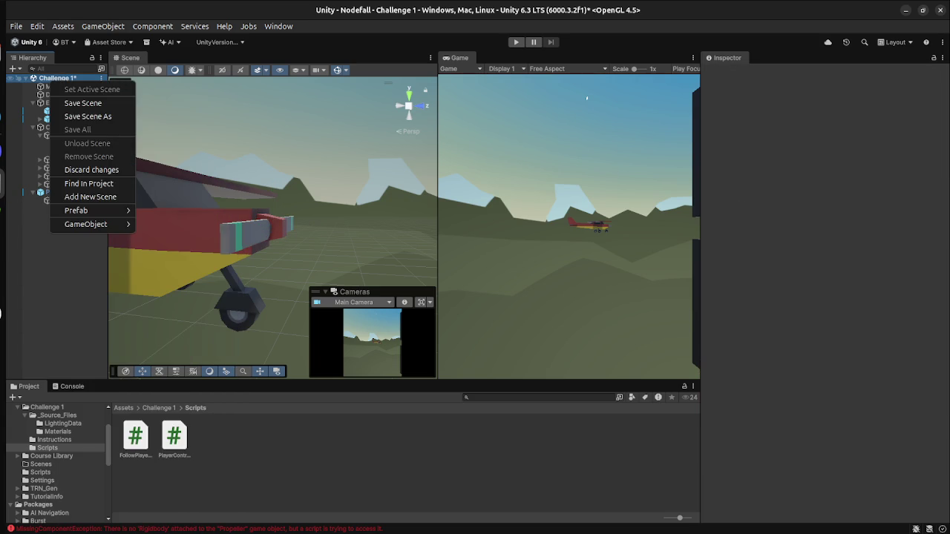
{"action": "right_click", "coordinate": [46, 172]}
{"action": "left_click", "coordinate": [84, 353]}
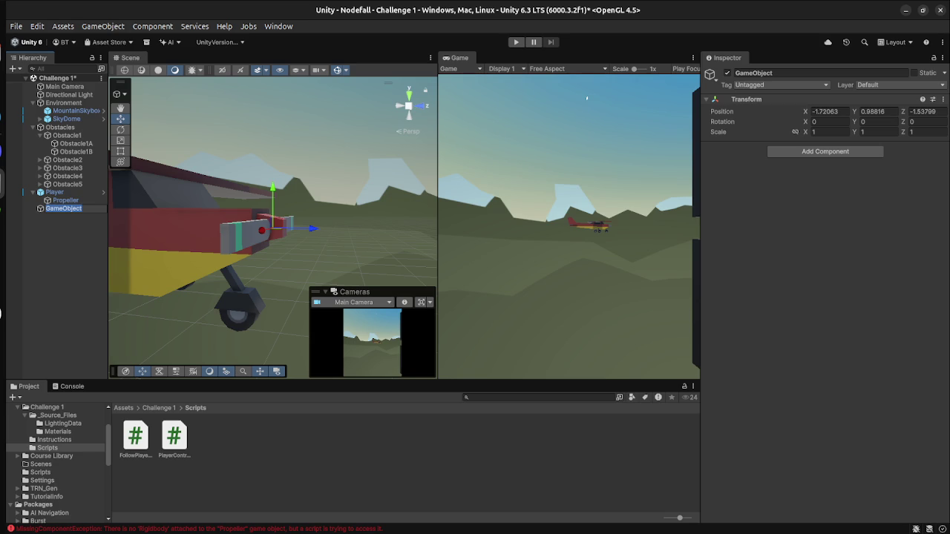
{"action": "left_click", "coordinate": [66, 200]}
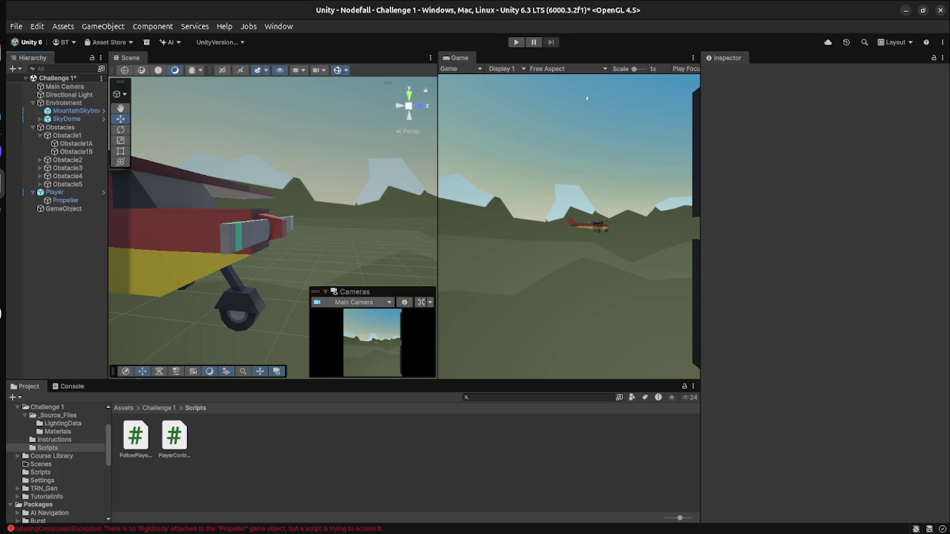
{"action": "left_click", "coordinate": [63, 208]}
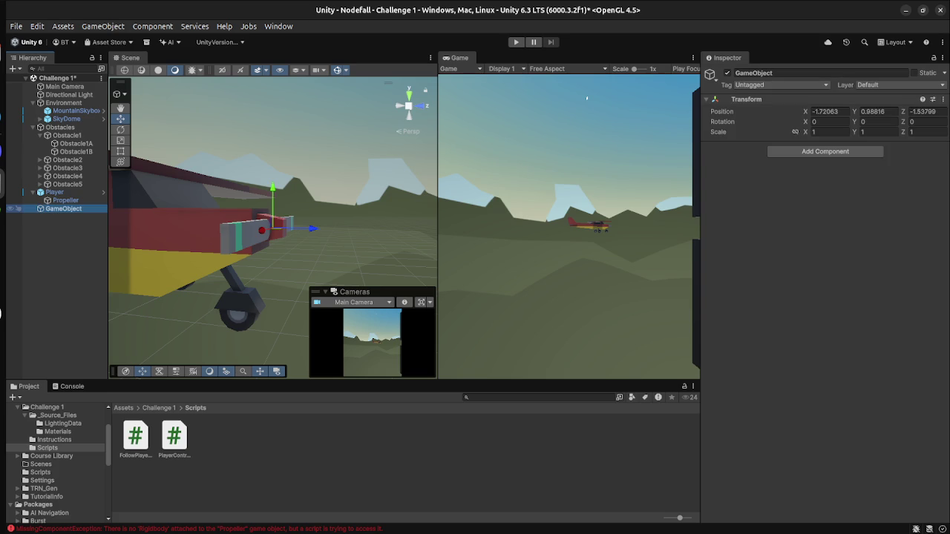
{"action": "key", "text": "Delete"}
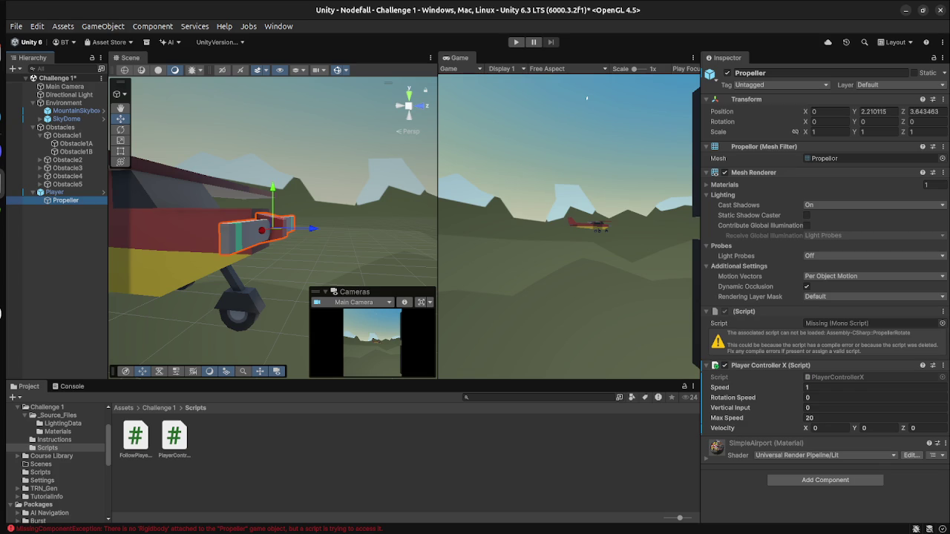
Step: Remove the missing script component from the Propeller
{"action": "left_click", "coordinate": [943, 312]}
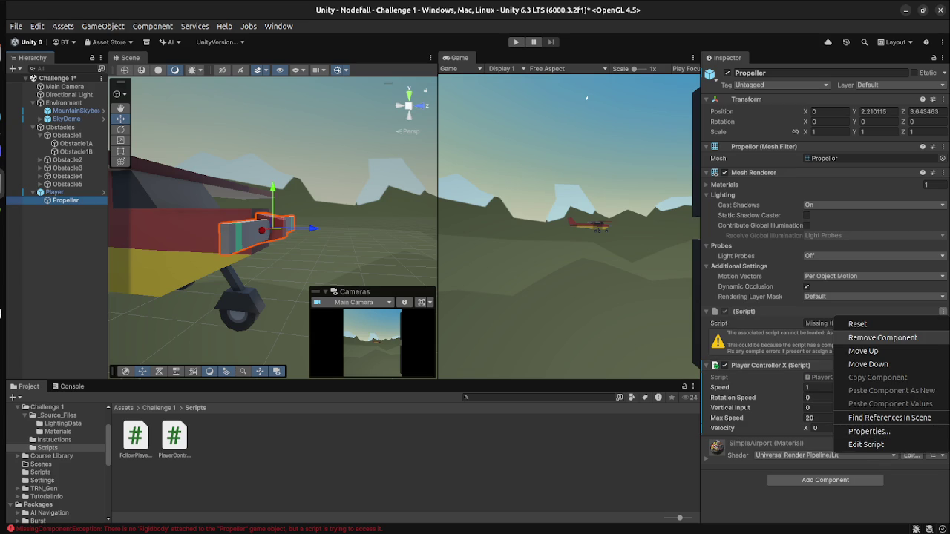
{"action": "left_click", "coordinate": [883, 338]}
{"action": "key", "text": "Return"}
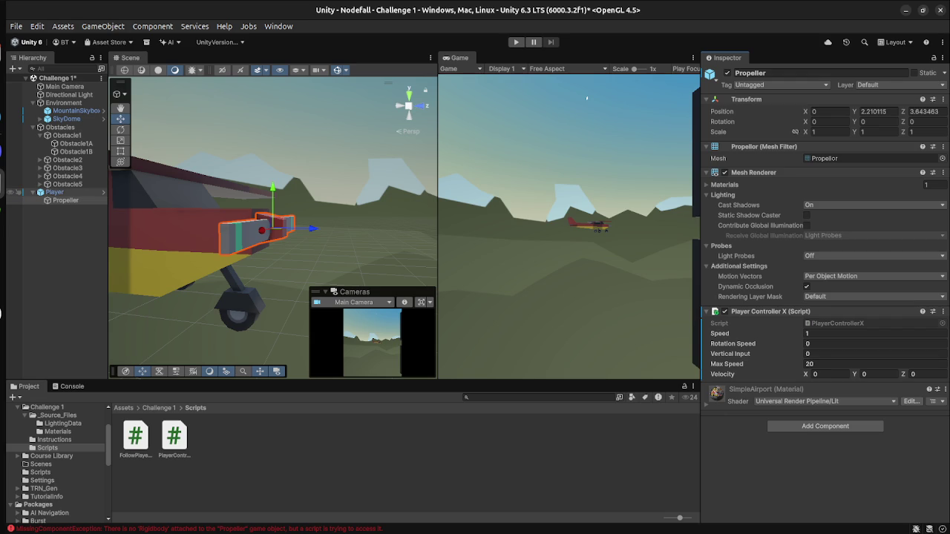
Step: Reselect the Player plane, then select the PlayerControllerX script asset to open it
{"action": "left_click", "coordinate": [54, 192]}
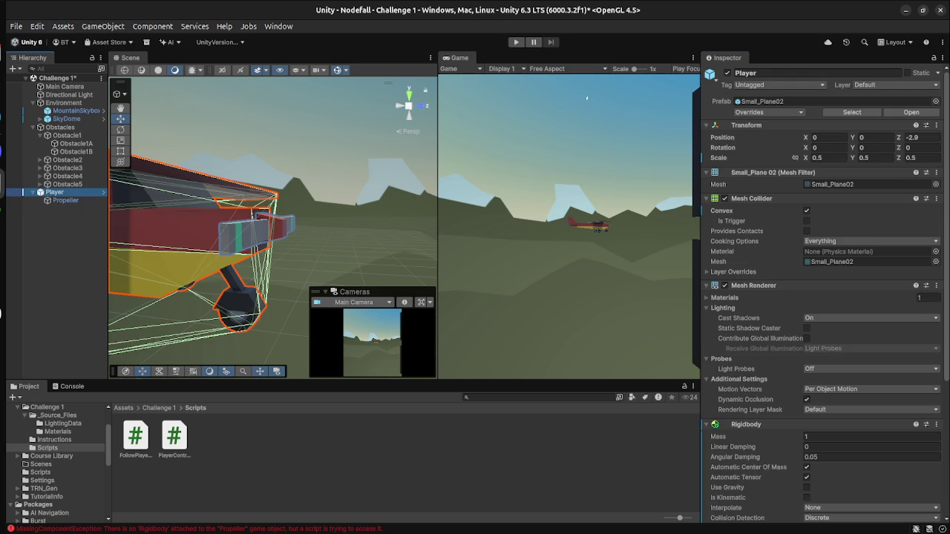
{"action": "key", "text": "shift+d"}
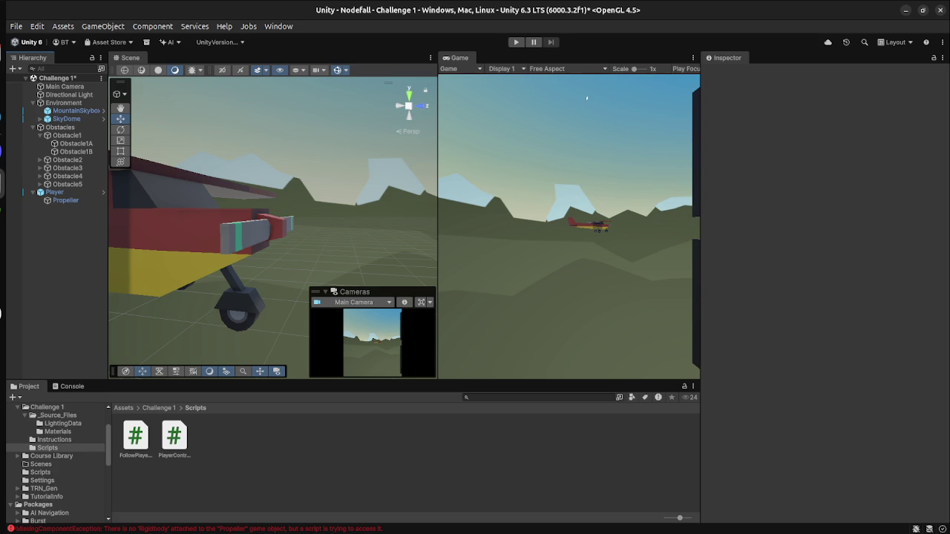
{"action": "key", "text": "ctrl+z"}
{"action": "key", "text": "ctrl+z"}
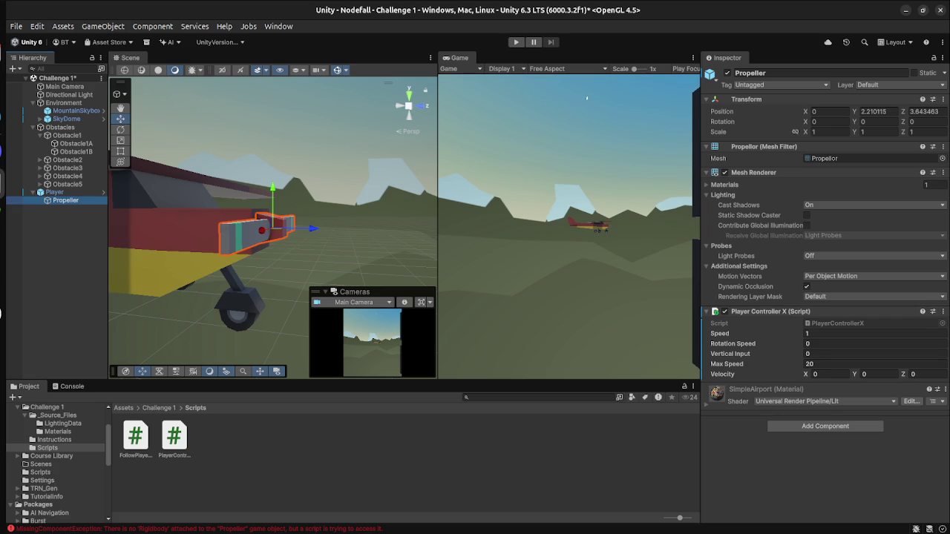
{"action": "left_click", "coordinate": [173, 438]}
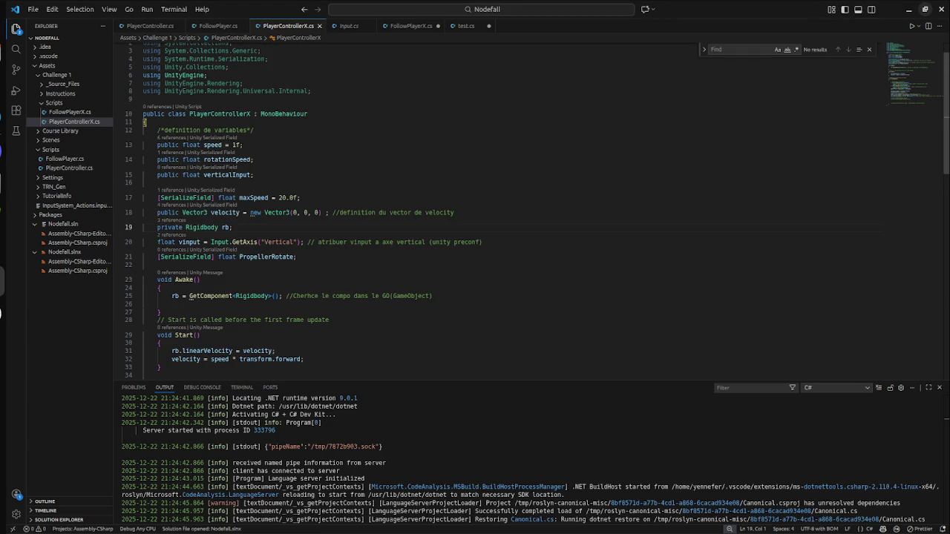
Step: Try a separate 'GameObject Propeller' line below the declaration, then undo it
{"action": "scroll", "coordinate": [475, 215], "scroll_direction": "down", "scroll_amount": 2}
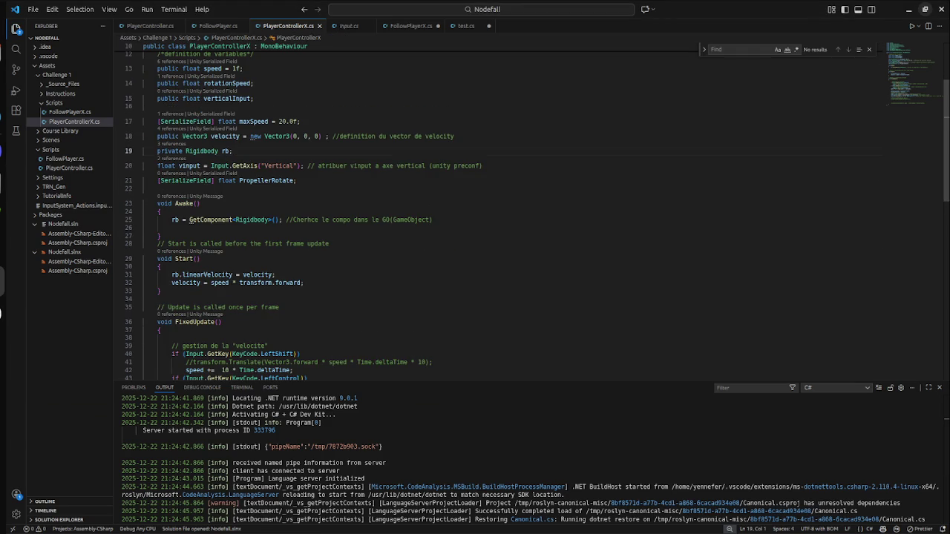
{"action": "left_click", "coordinate": [297, 180]}
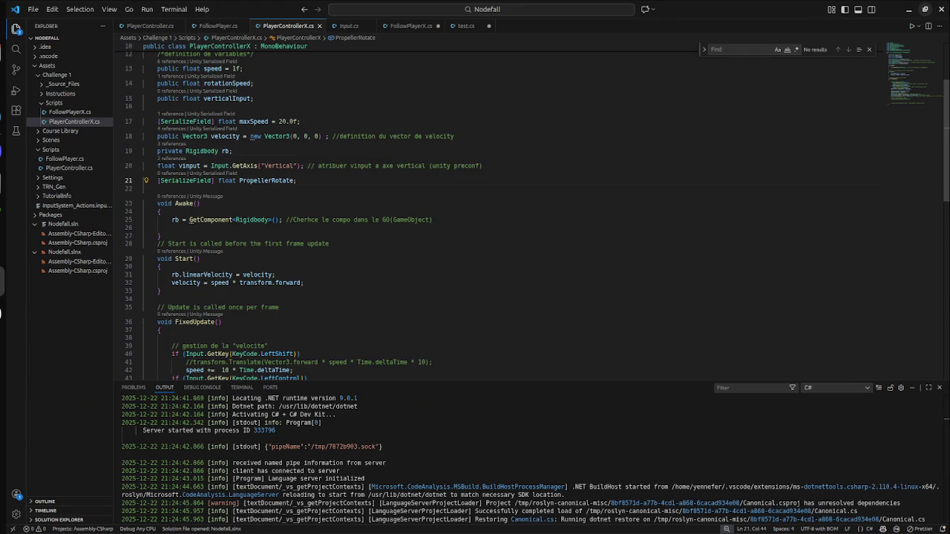
{"action": "key", "text": "Return"}
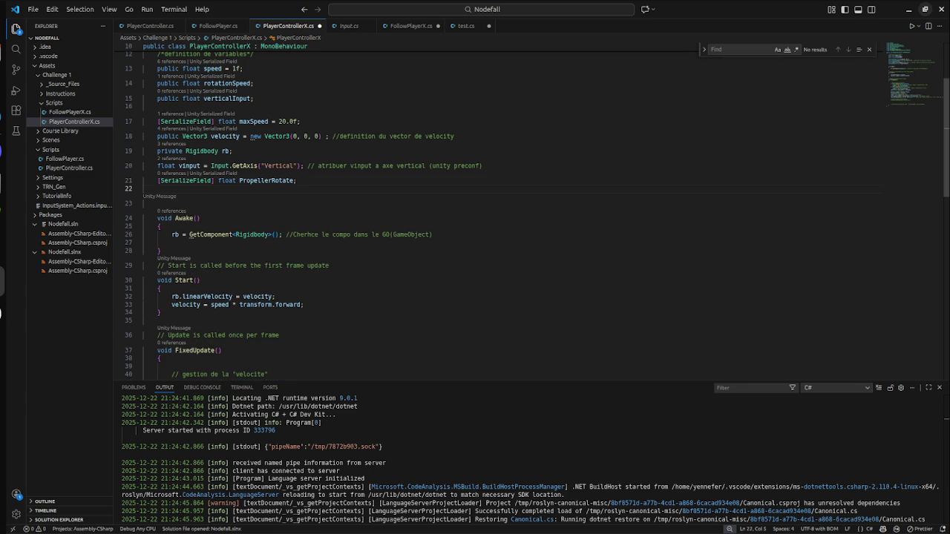
{"action": "type", "text": "Ga"}
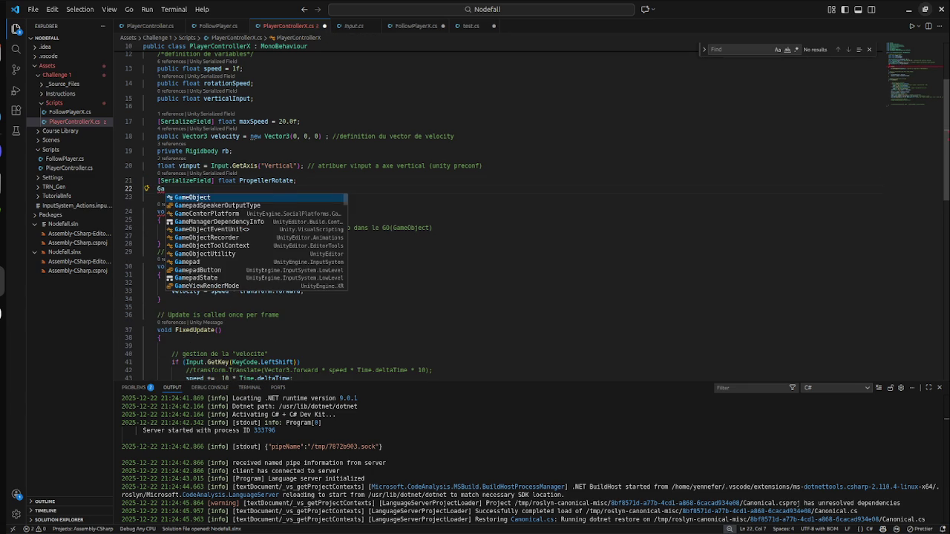
{"action": "type", "text": "meObject Propel"}
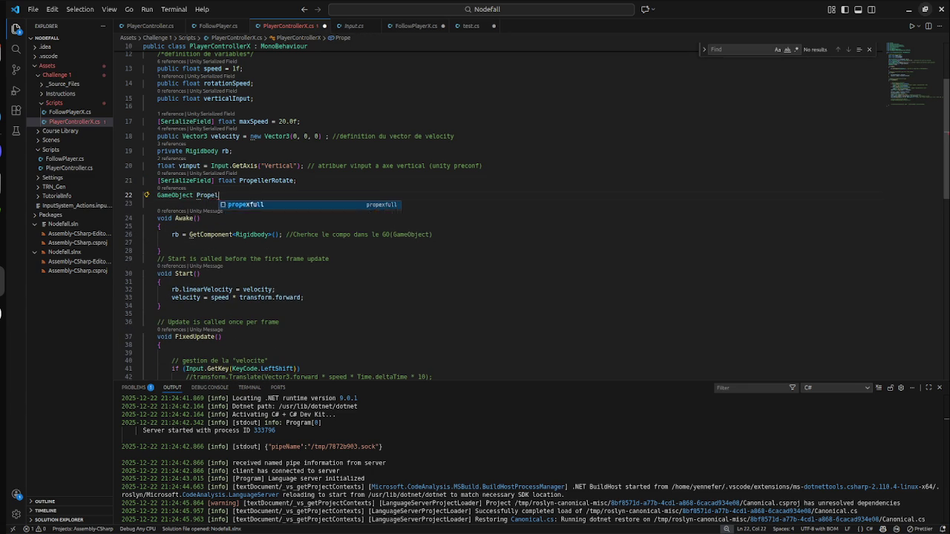
{"action": "type", "text": "ler"}
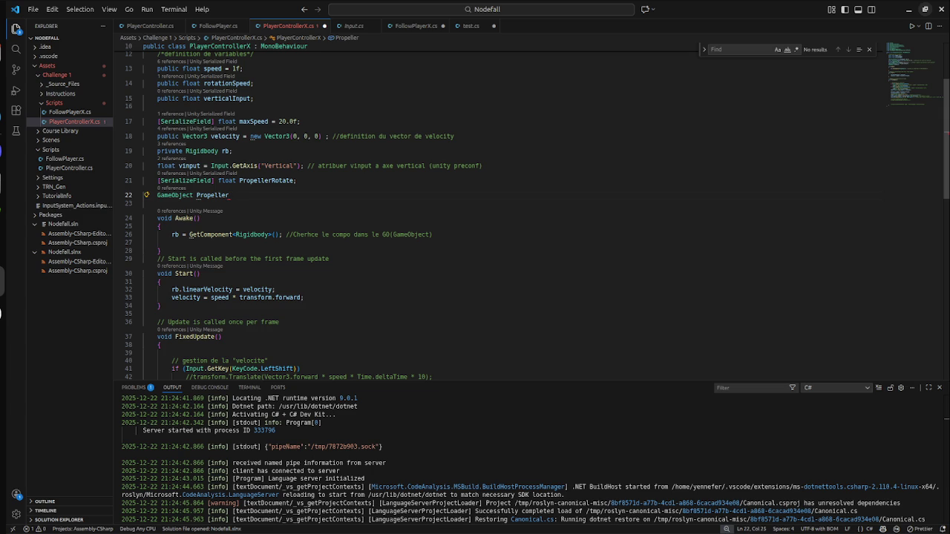
{"action": "type", "text": "."}
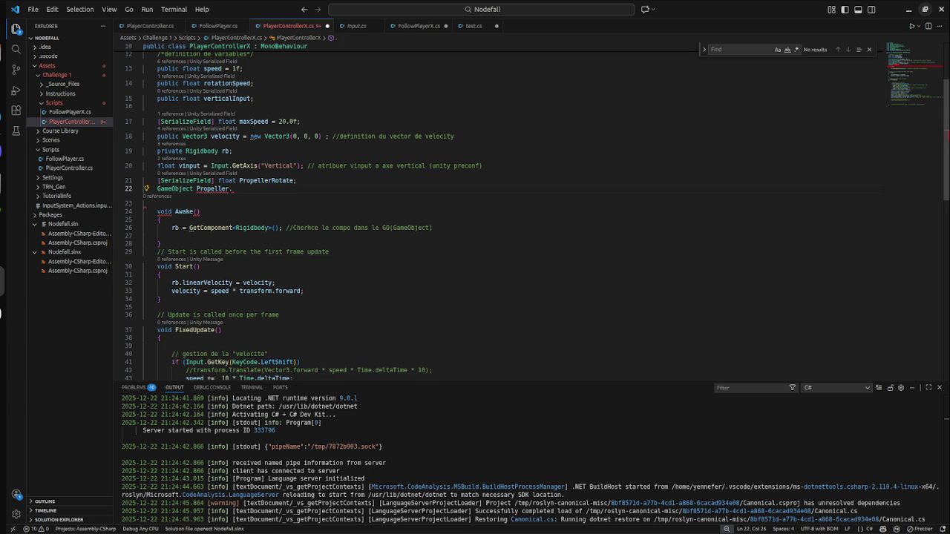
{"action": "key", "text": "ctrl+z"}
{"action": "key", "text": "ctrl+z"}
{"action": "key", "text": "ctrl+z"}
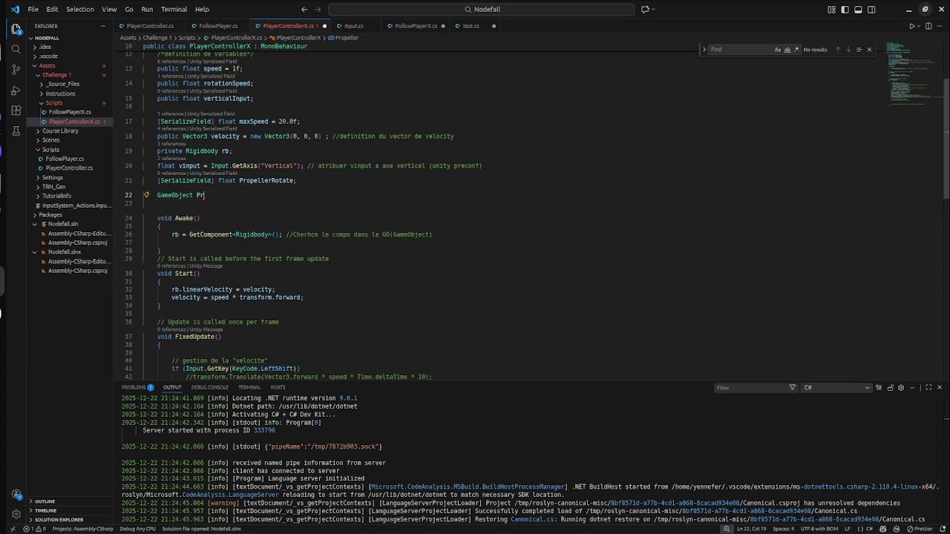
Step: Rewrite the serialized field as 'GameObject Propeller;' using the GameObject completion
{"action": "key", "text": "ctrl+BackSpace"}
{"action": "key", "text": "ctrl+BackSpace"}
{"action": "type", "text": "Gam"}
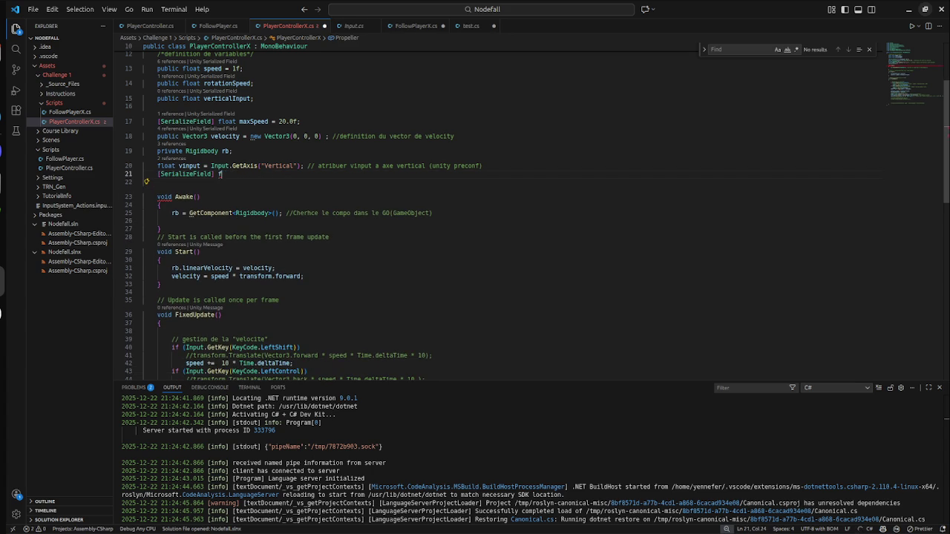
{"action": "key", "text": "Tab"}
{"action": "type", "text": "Pro"}
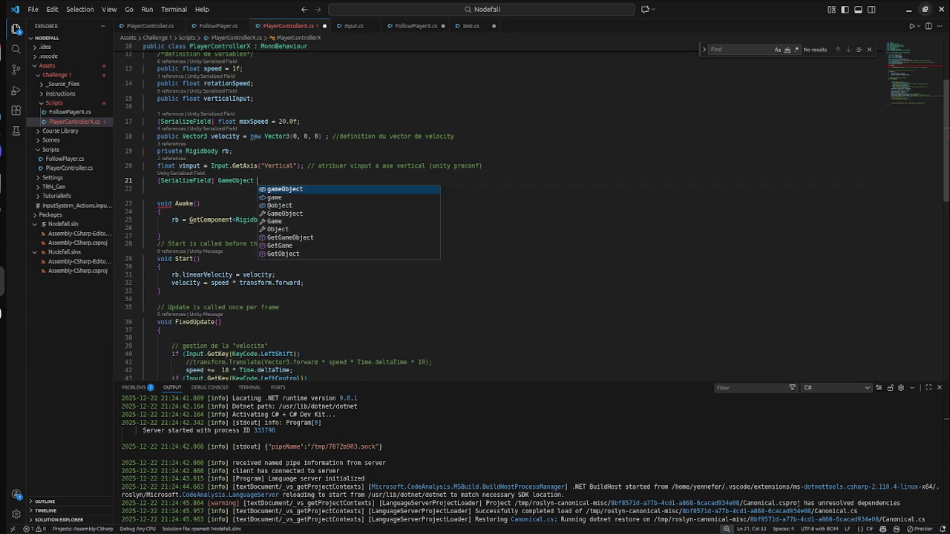
{"action": "type", "text": "peller."}
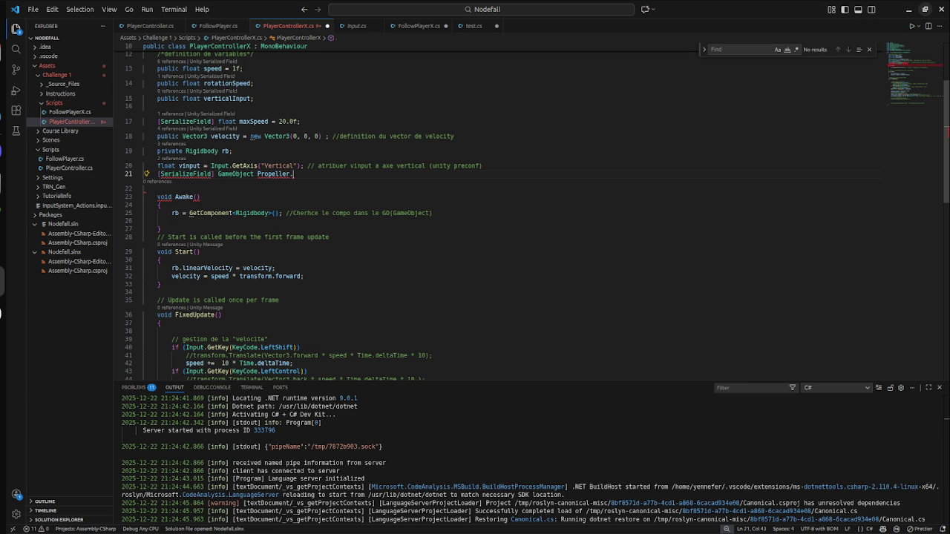
{"action": "key", "text": "BackSpace"}
{"action": "type", "text": ";"}
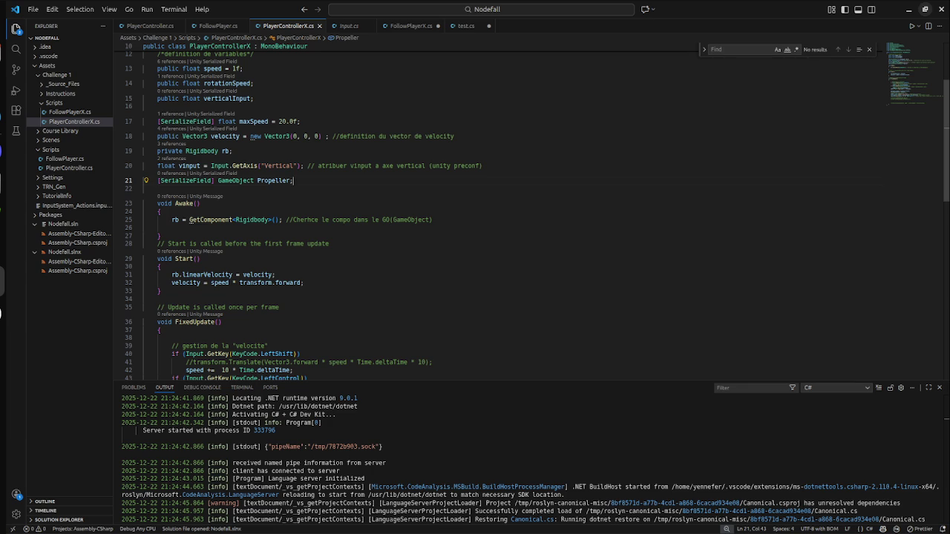
{"action": "key", "text": "super"}
{"action": "key", "text": "super"}
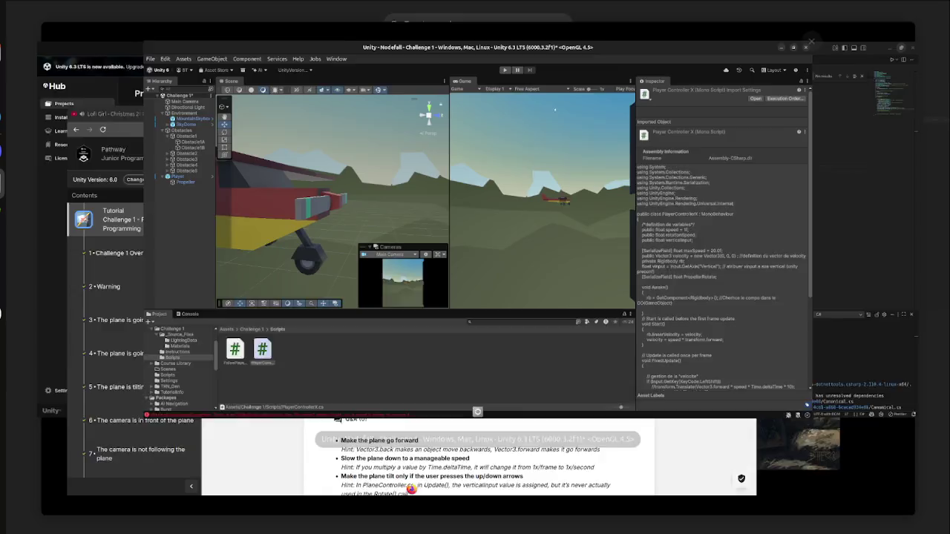
{"action": "key", "text": "super"}
Step: Switch back to Unity and select Propeller in the Hierarchy to view its components
{"action": "key", "text": "Right"}
{"action": "key", "text": "Return"}
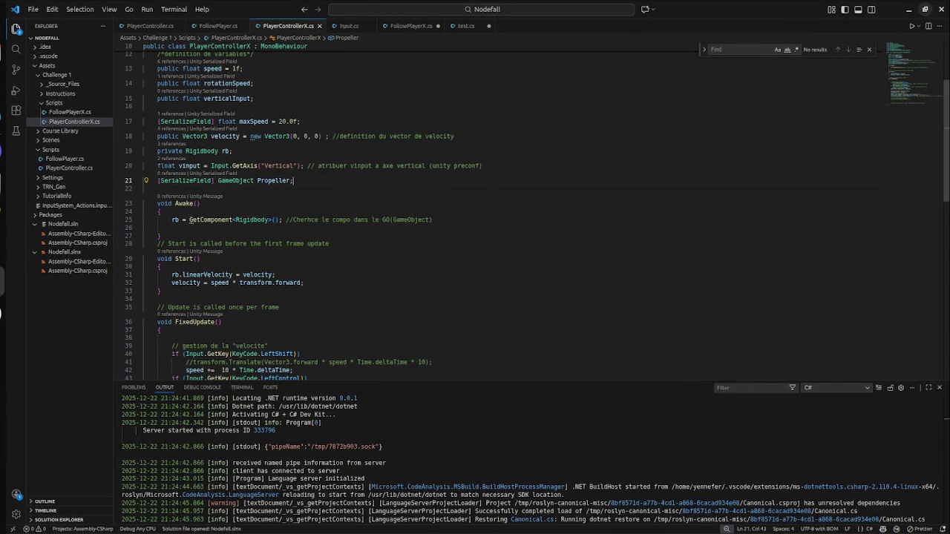
{"action": "key", "text": "super"}
{"action": "key", "text": "Left"}
{"action": "key", "text": "Return"}
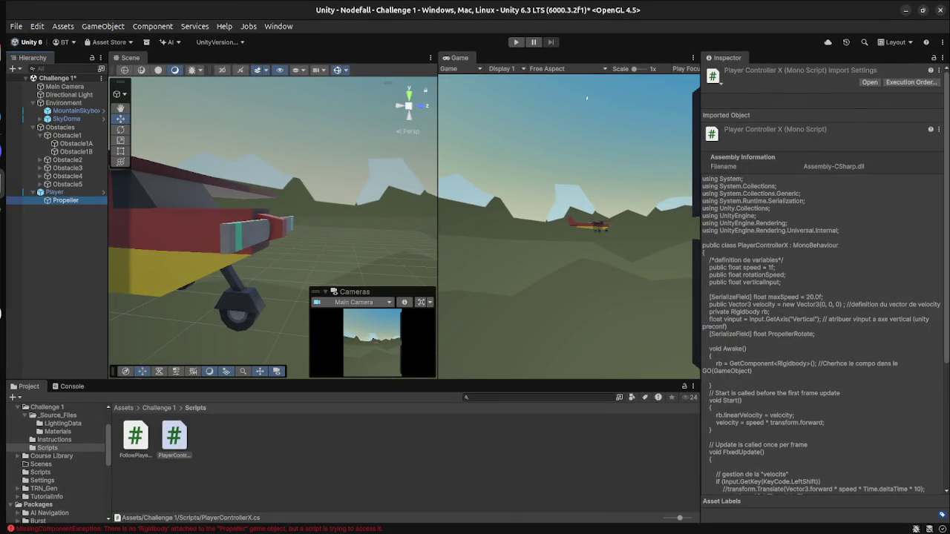
{"action": "left_click", "coordinate": [65, 199]}
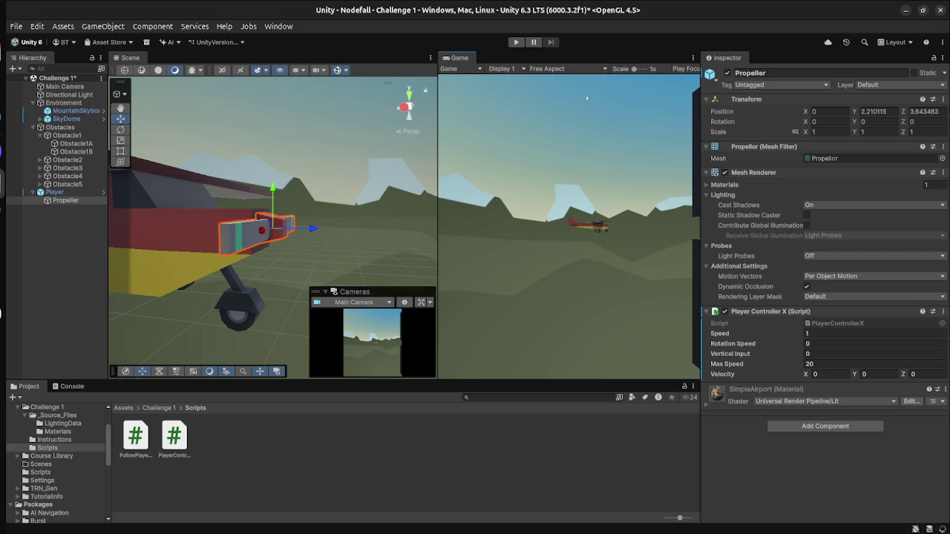
{"action": "scroll", "coordinate": [824, 294], "scroll_direction": "down", "scroll_amount": 5}
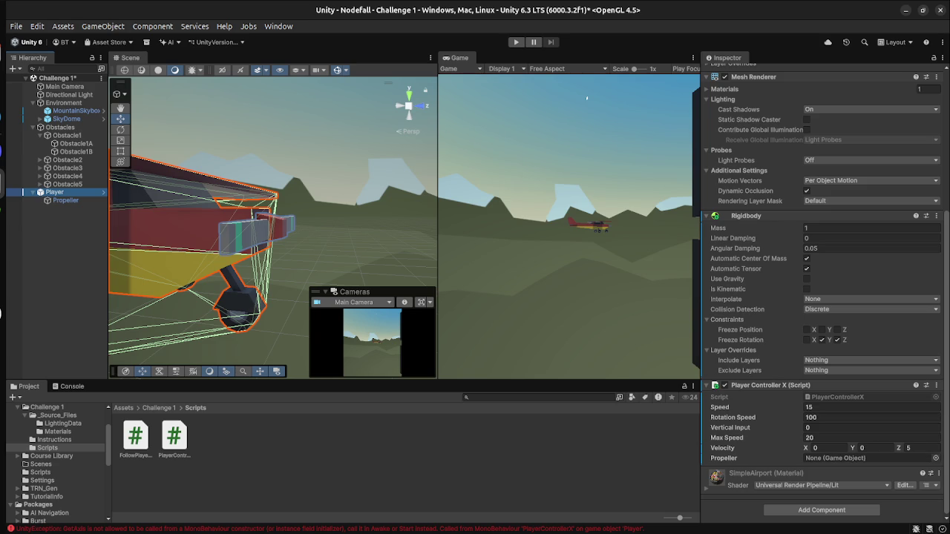
Step: Drag Propeller into the script's Propeller slot, then set the slot back to None
{"action": "left_click", "coordinate": [65, 201]}
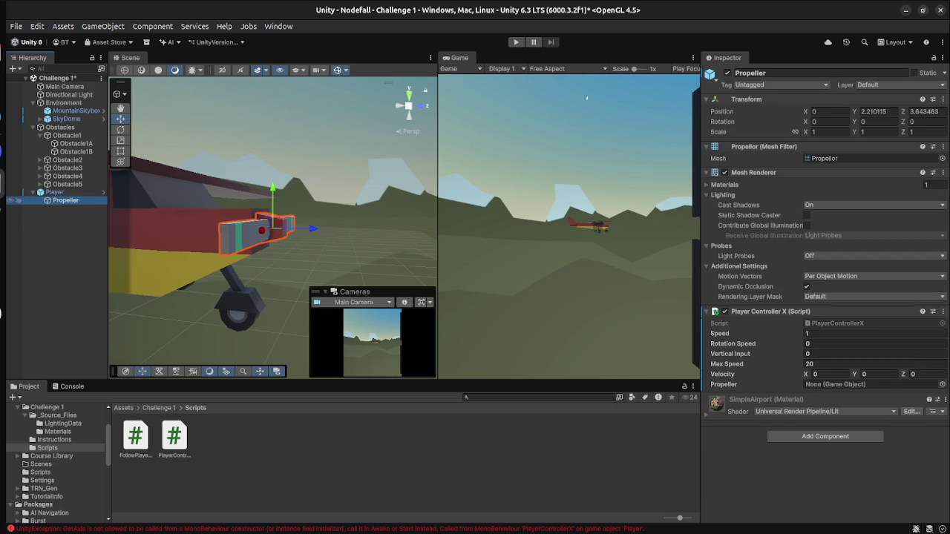
{"action": "mouse_move", "coordinate": [65, 200]}
{"action": "left_mouse_down"}
{"action": "mouse_move", "coordinate": [190, 219]}
{"action": "mouse_move", "coordinate": [845, 394]}
{"action": "left_mouse_up"}
{"action": "left_click", "coordinate": [824, 384]}
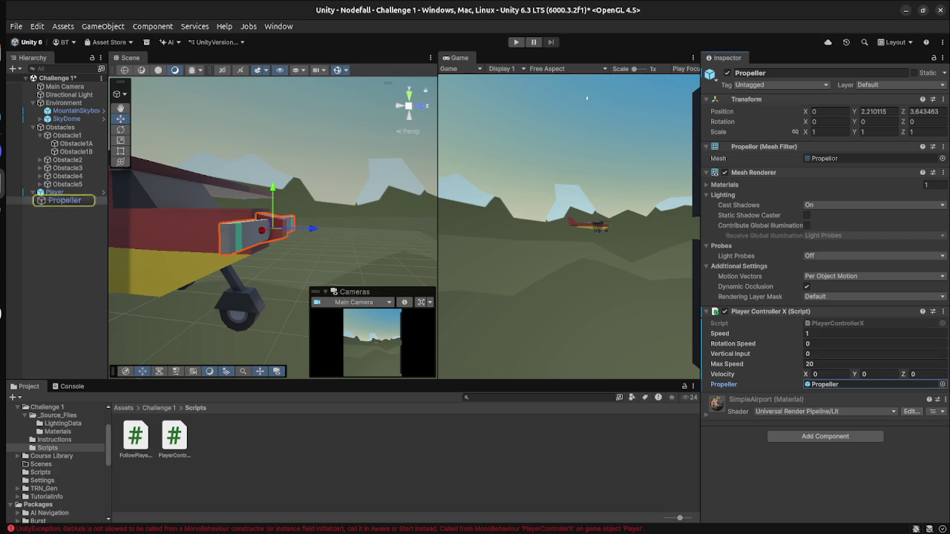
{"action": "left_click", "coordinate": [943, 385]}
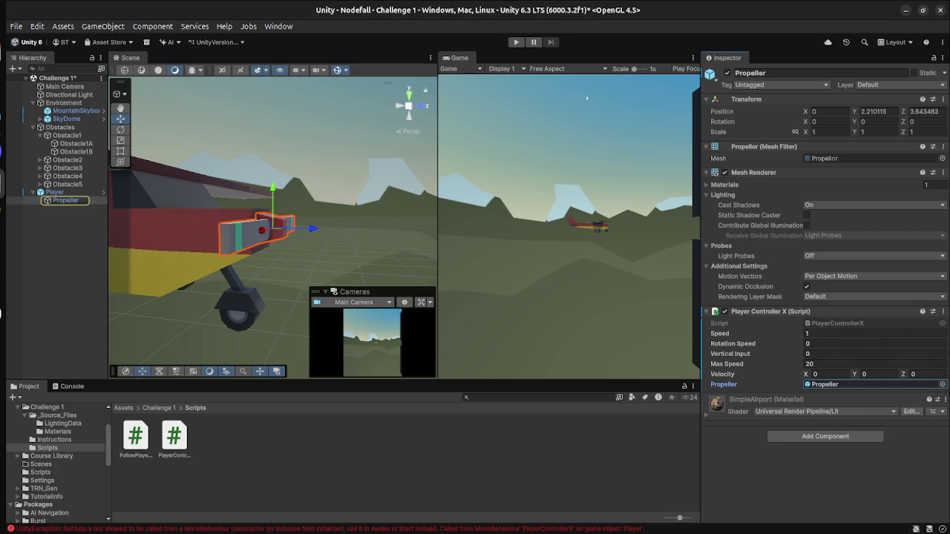
{"action": "scroll", "coordinate": [898, 423], "scroll_direction": "up", "scroll_amount": 5}
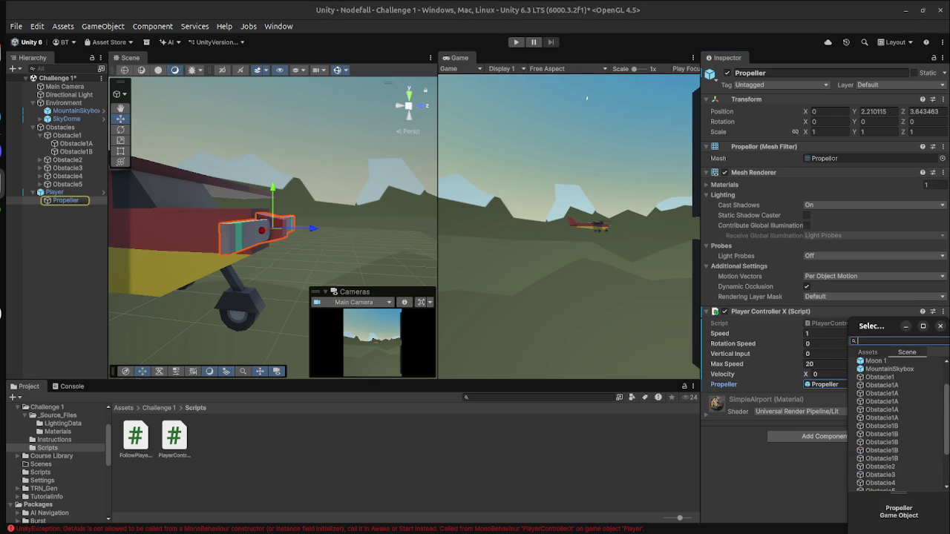
{"action": "left_click", "coordinate": [873, 361]}
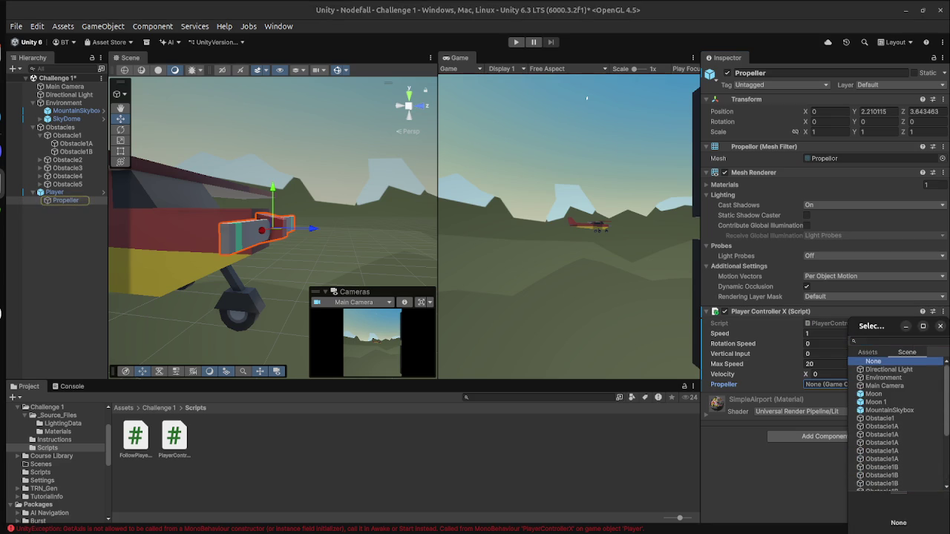
{"action": "key", "text": "Return"}
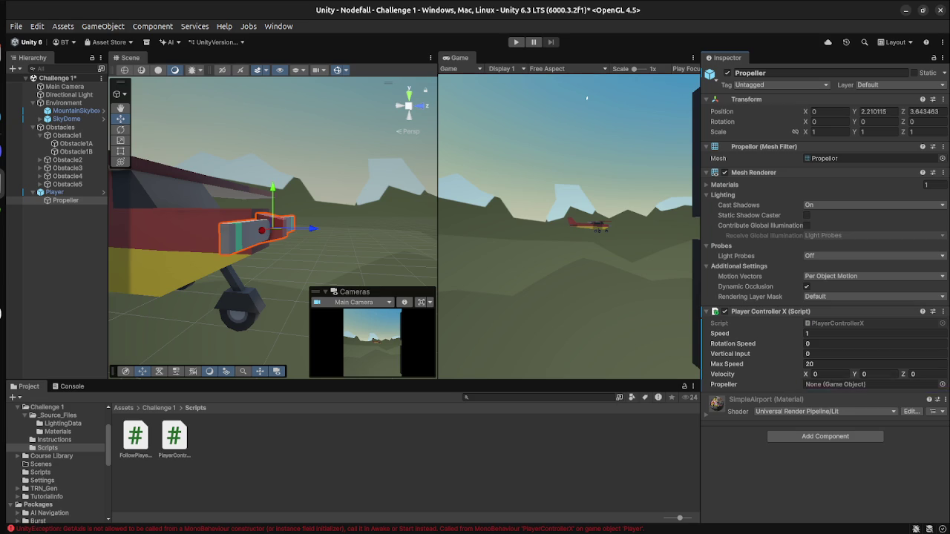
Step: Switch from Unity over to the PlayerControllerX code in Visual Studio Code
{"action": "key", "text": "super"}
{"action": "left_click", "coordinate": [586, 112]}
{"action": "key", "text": "super"}
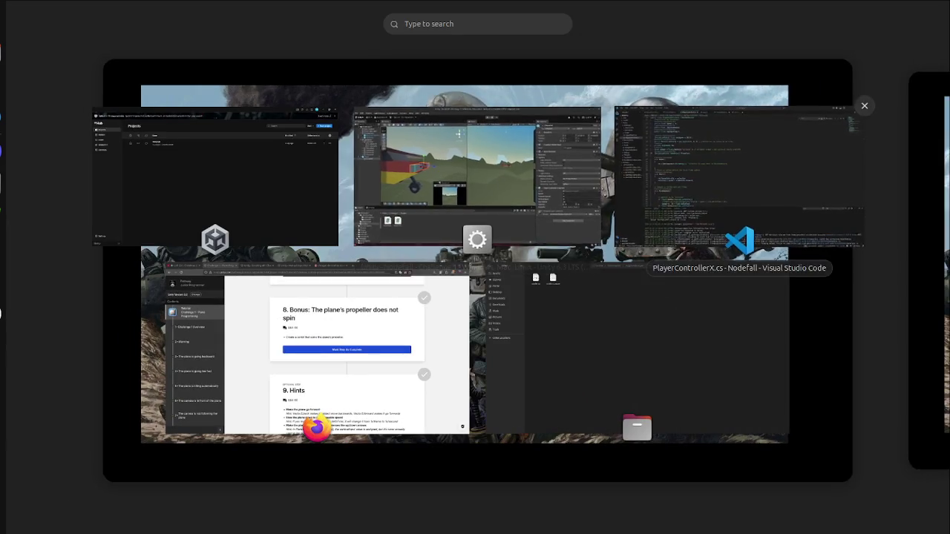
Step: Scroll FixedUpdate and go through the speed increase, decrease and velocity lines
{"action": "left_click", "coordinate": [743, 178]}
{"action": "scroll", "coordinate": [475, 215], "scroll_direction": "up", "scroll_amount": 1}
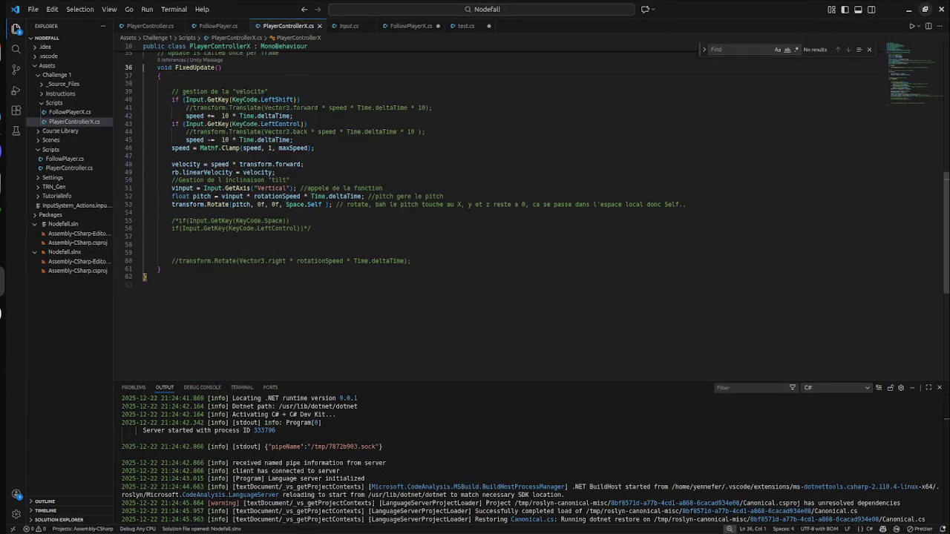
{"action": "scroll", "coordinate": [475, 215], "scroll_direction": "down", "scroll_amount": 10}
{"action": "scroll", "coordinate": [475, 215], "scroll_direction": "up", "scroll_amount": 10}
{"action": "scroll", "coordinate": [475, 216], "scroll_direction": "down", "scroll_amount": 1}
{"action": "left_click", "coordinate": [293, 217]}
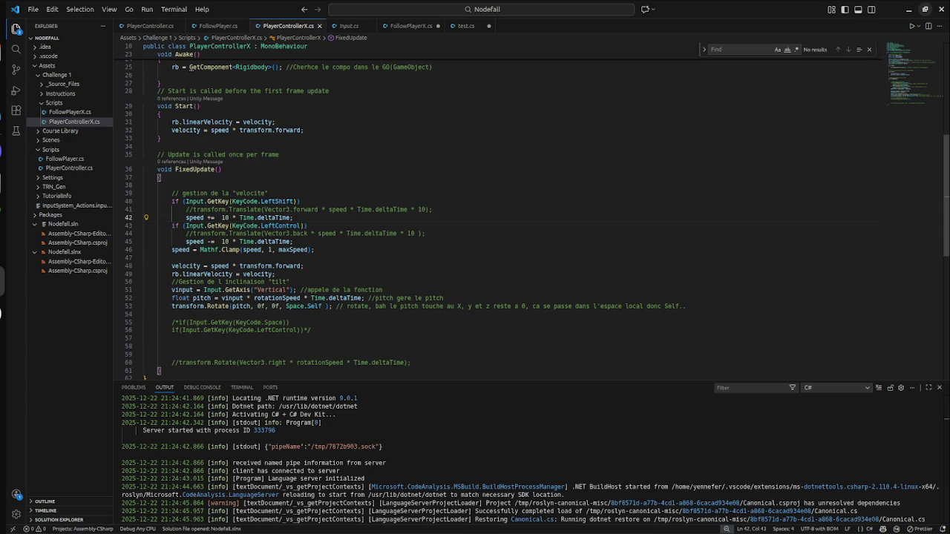
{"action": "left_click", "coordinate": [293, 241]}
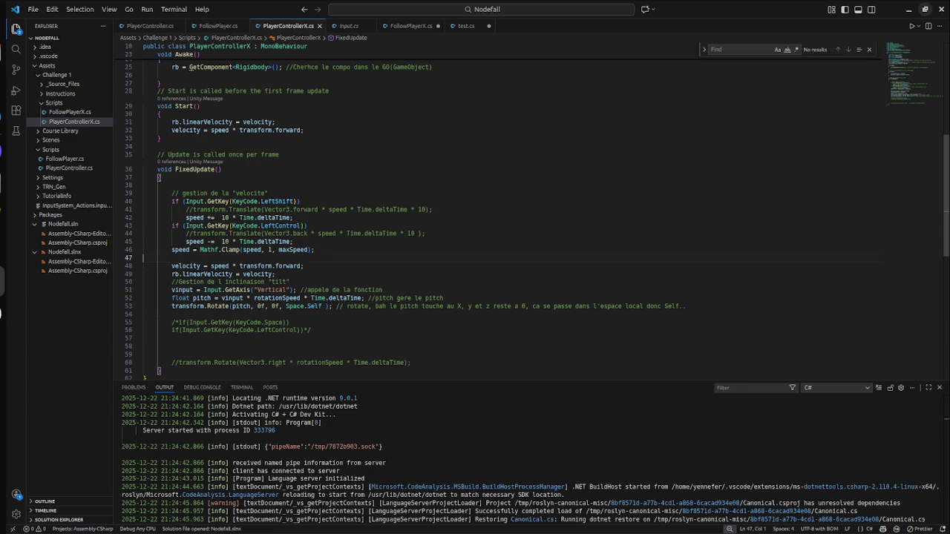
{"action": "left_click", "coordinate": [304, 265]}
Step: Start an 'if (' statement on a new line after the speed clamp
{"action": "key", "text": "Return"}
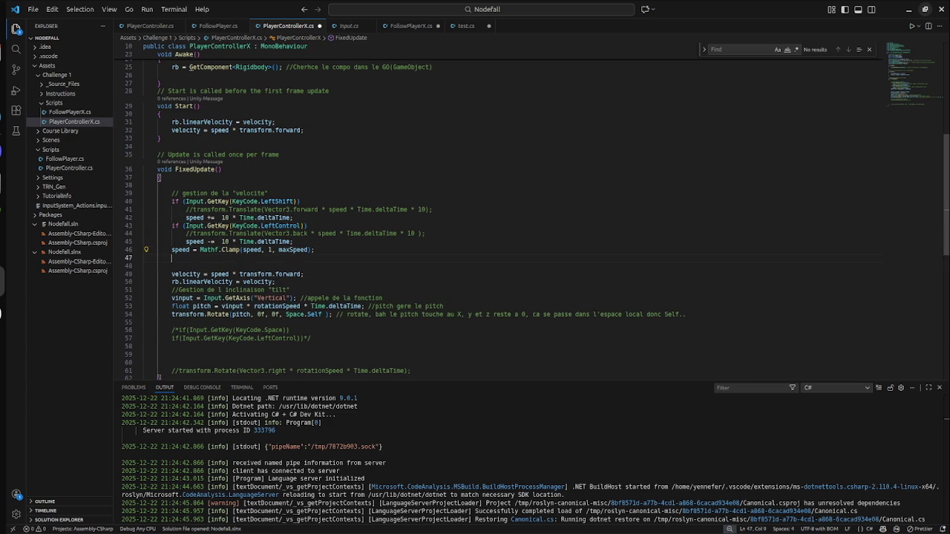
{"action": "type", "text": "if "}
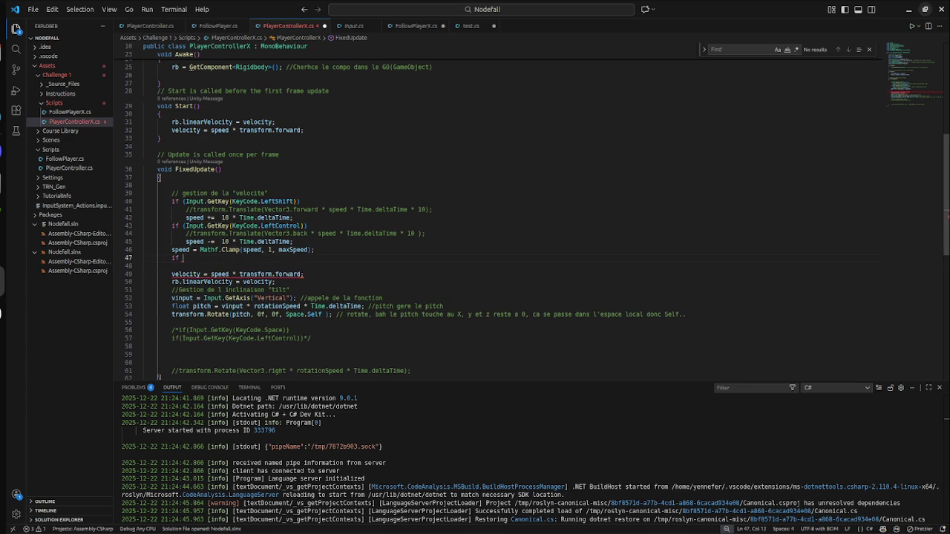
{"action": "type", "text": "("}
{"action": "key", "text": "super"}
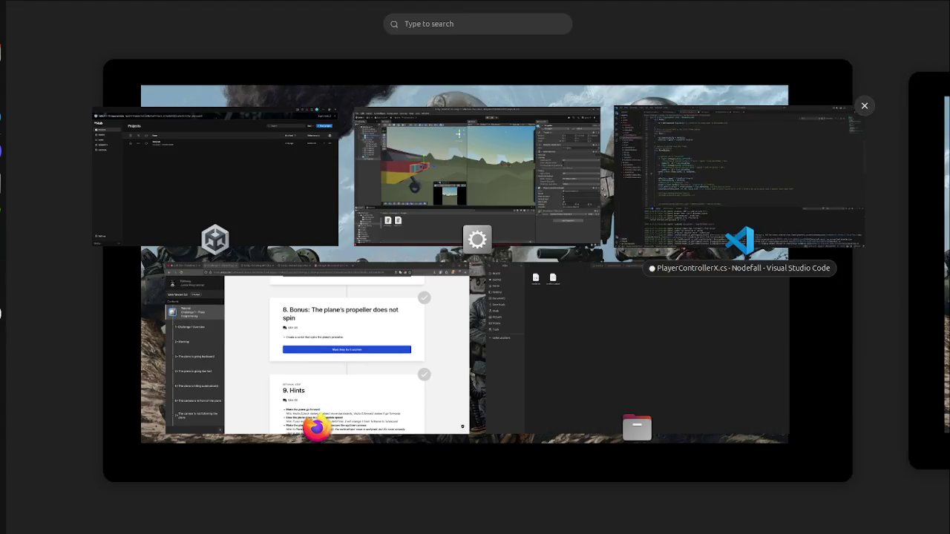
Step: Remove the duplicate Player Controller X component from the Propeller object
{"action": "left_click", "coordinate": [586, 97]}
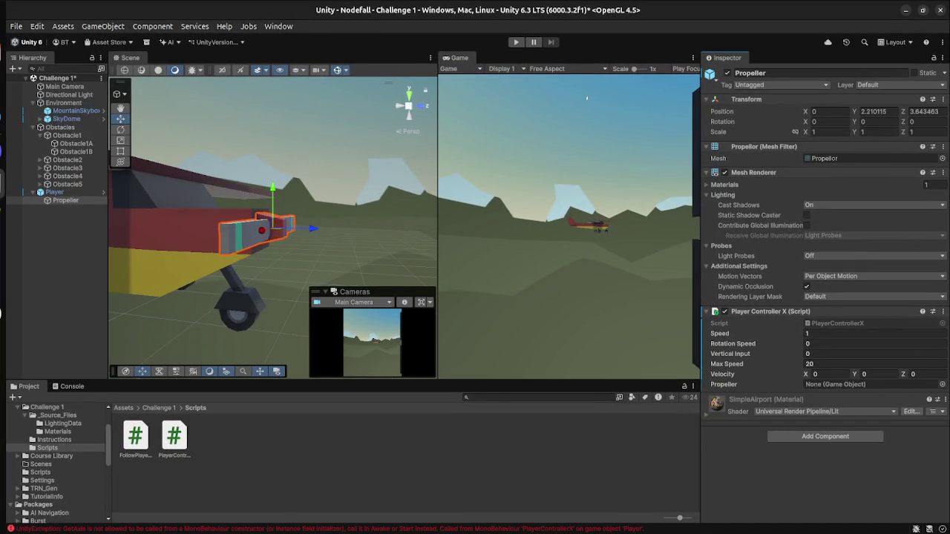
{"action": "left_click", "coordinate": [55, 193]}
{"action": "left_click", "coordinate": [66, 200]}
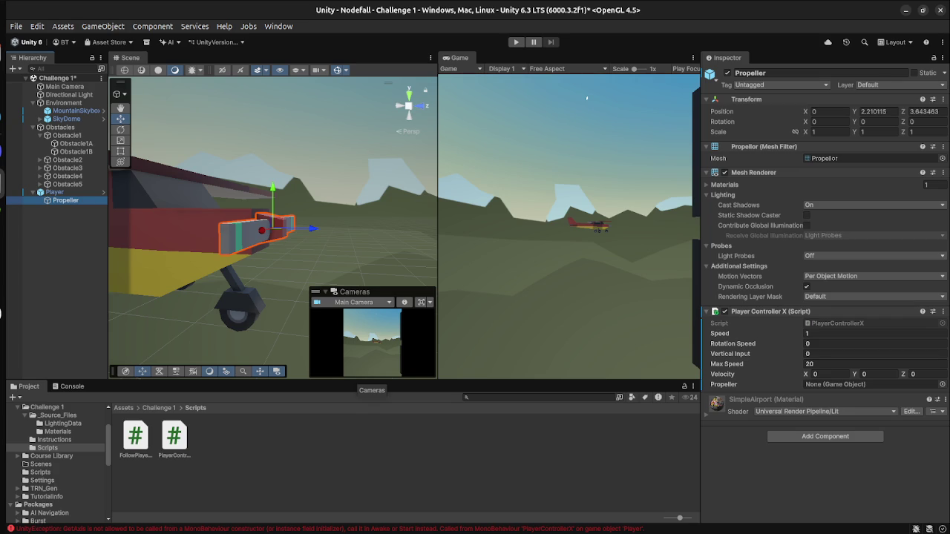
{"action": "left_click", "coordinate": [838, 323]}
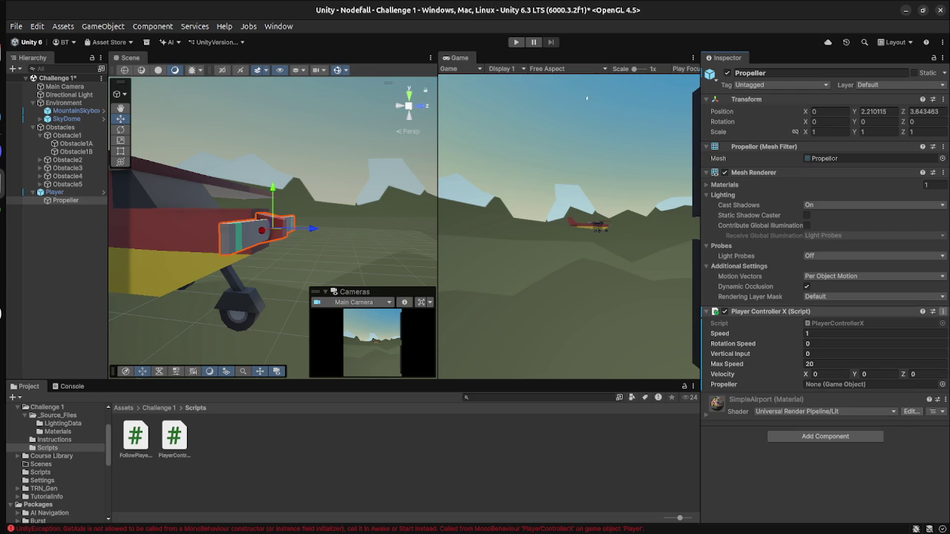
{"action": "left_click", "coordinate": [943, 312]}
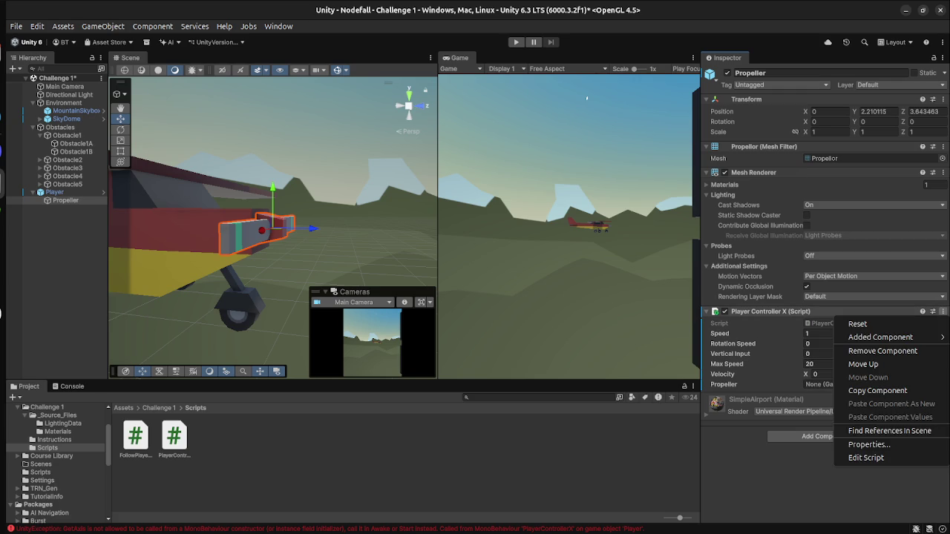
{"action": "left_click", "coordinate": [883, 352]}
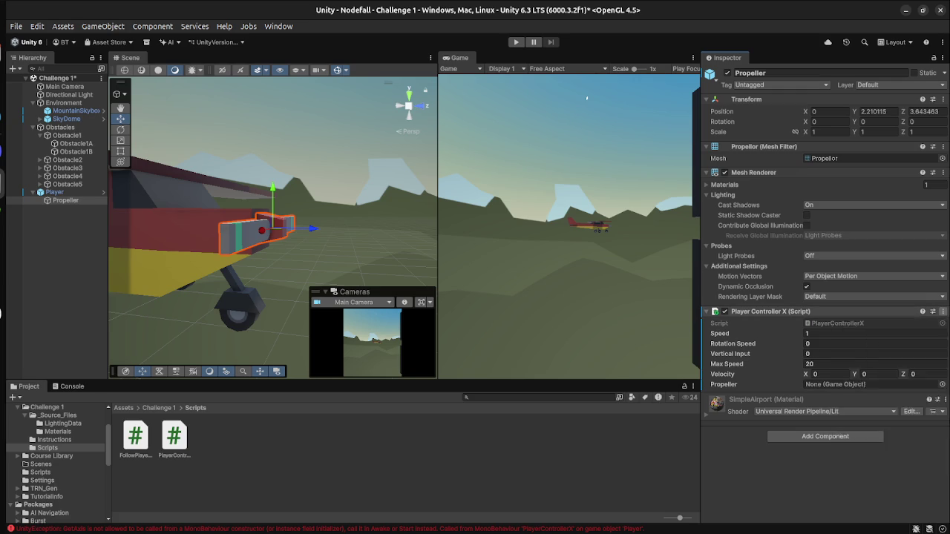
Step: Select the Player and scroll through its Player Controller X settings
{"action": "left_click", "coordinate": [54, 191]}
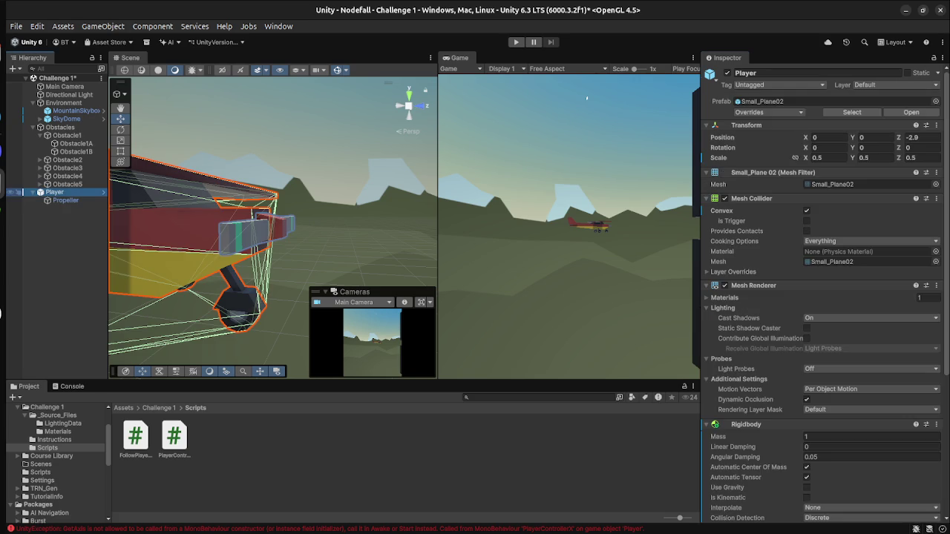
{"action": "scroll", "coordinate": [824, 297], "scroll_direction": "down", "scroll_amount": 5}
{"action": "scroll", "coordinate": [824, 297], "scroll_direction": "down", "scroll_amount": 3}
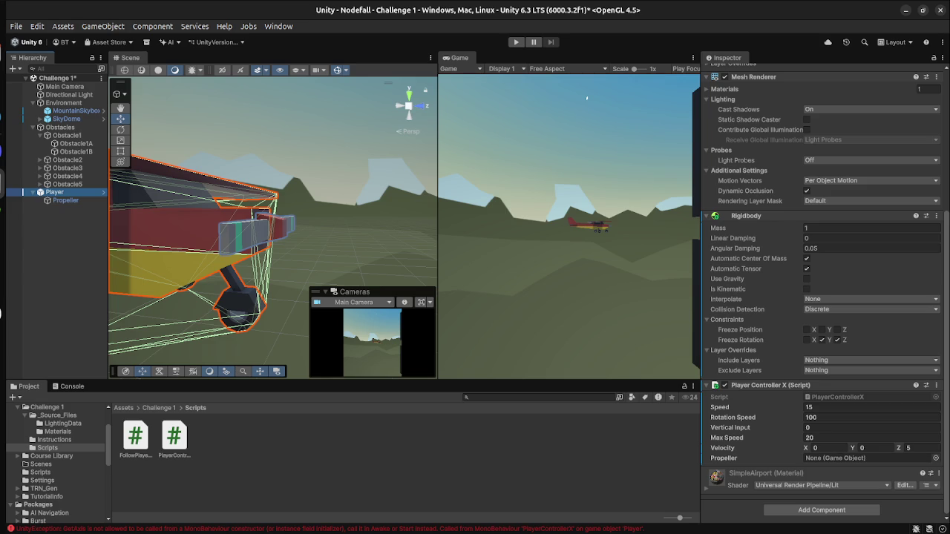
{"action": "key", "text": "super"}
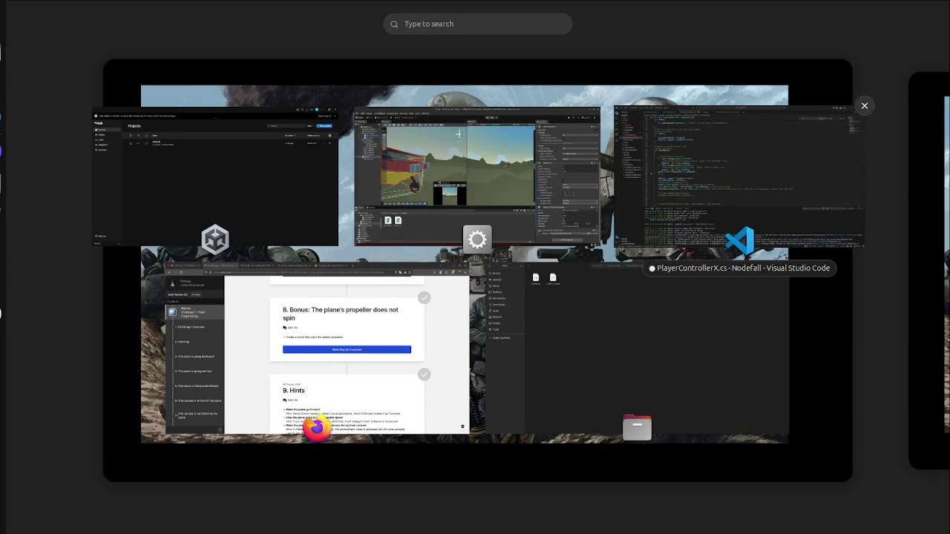
Step: Make the if condition 'speed > 0' and add an empty line inside its block
{"action": "left_click", "coordinate": [739, 178]}
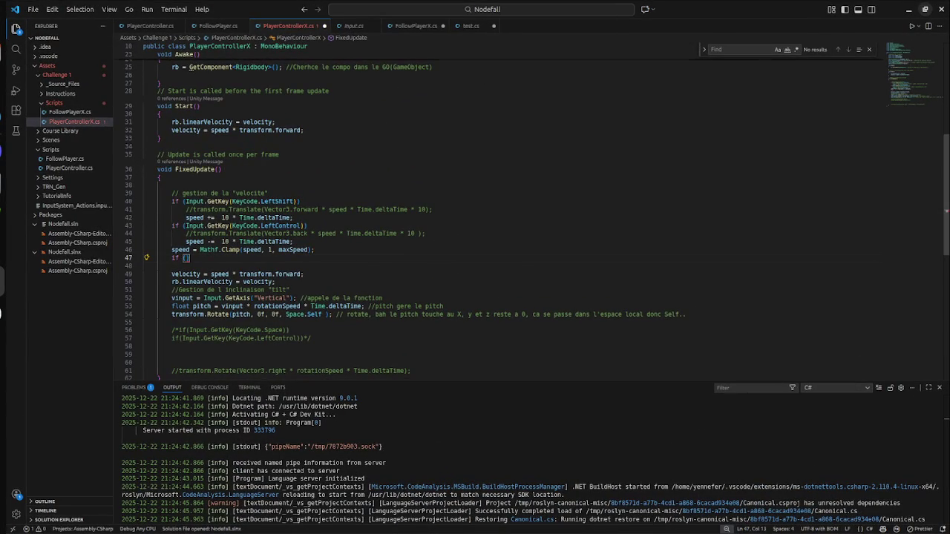
{"action": "scroll", "coordinate": [475, 223], "scroll_direction": "down", "scroll_amount": 3}
{"action": "scroll", "coordinate": [475, 223], "scroll_direction": "up", "scroll_amount": 6}
{"action": "scroll", "coordinate": [476, 223], "scroll_direction": "down", "scroll_amount": 4}
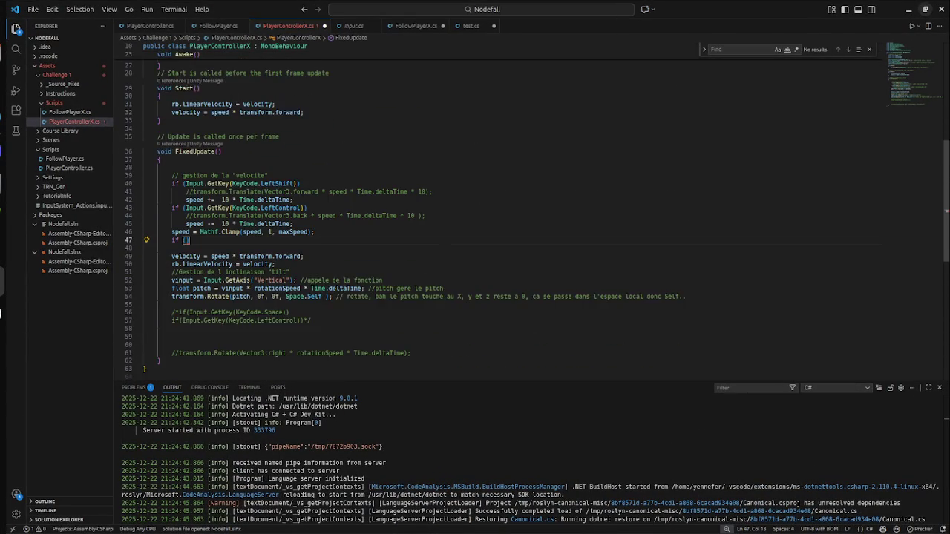
{"action": "scroll", "coordinate": [475, 211], "scroll_direction": "down", "scroll_amount": 1}
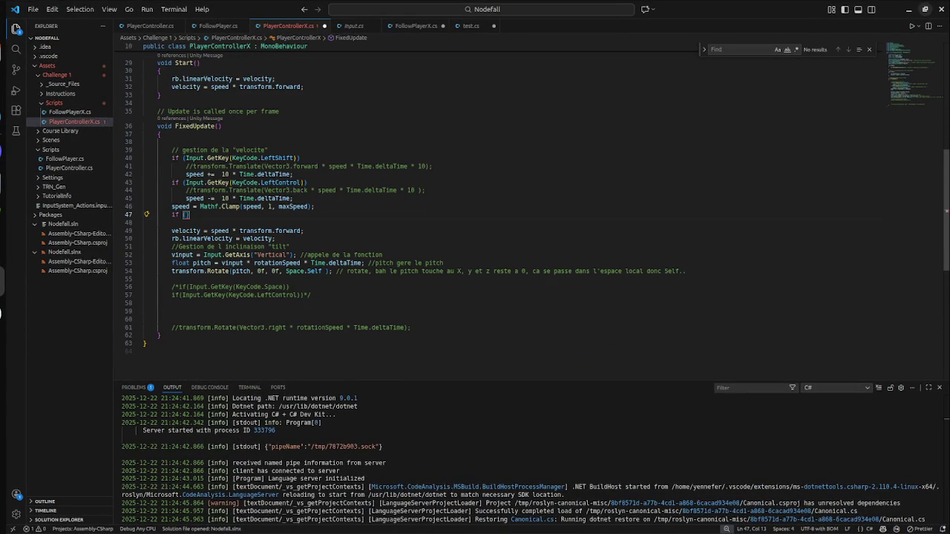
{"action": "type", "text": "speed "}
{"action": "type", "text": ">"}
{"action": "type", "text": " 0"}
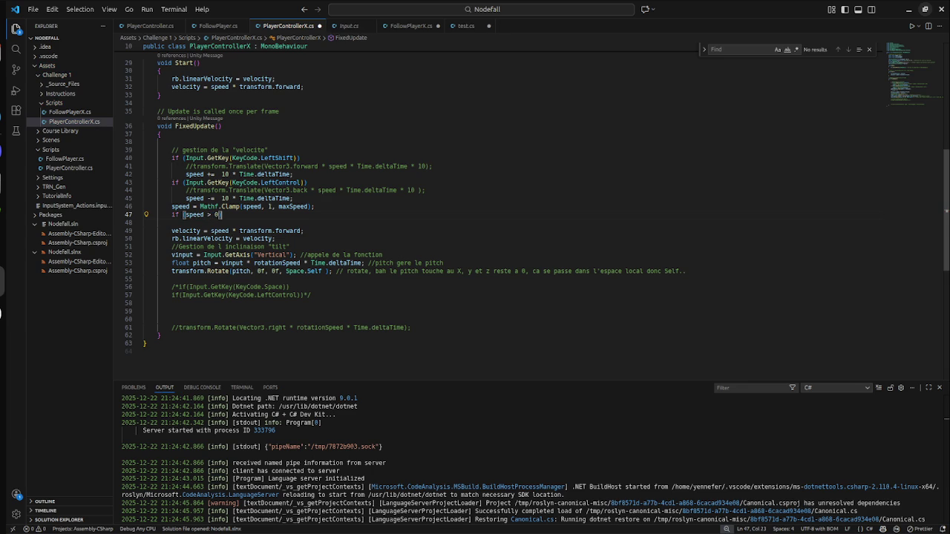
{"action": "key", "text": "Return"}
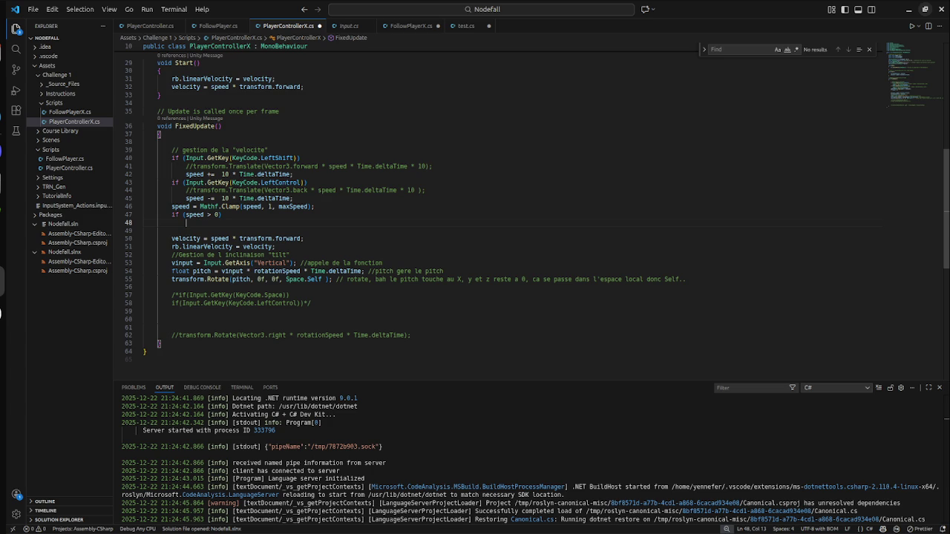
Step: Assign the Propeller object to the Player Controller X Propeller slot
{"action": "mouse_move", "coordinate": [3, 11]}
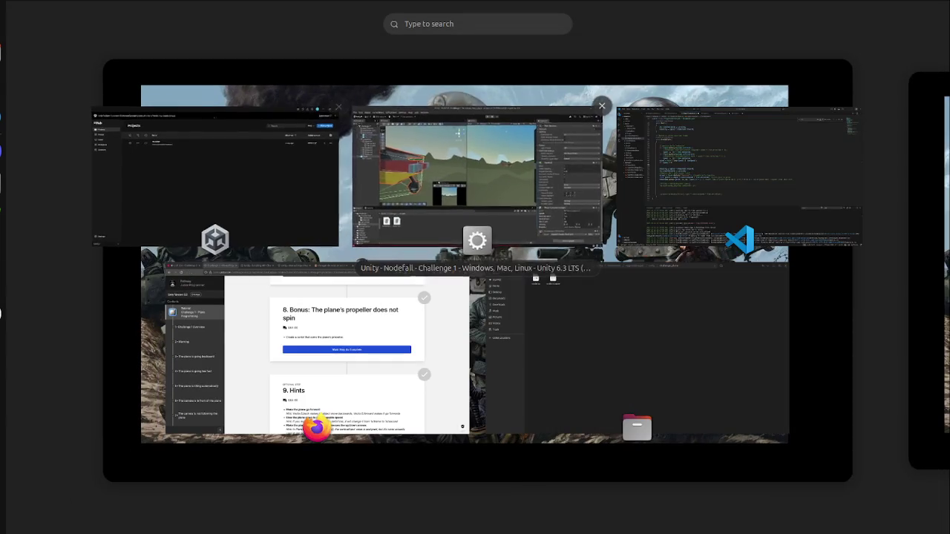
{"action": "left_click", "coordinate": [587, 97]}
{"action": "left_click_drag", "start_coordinate": [65, 201], "coordinate": [839, 458]}
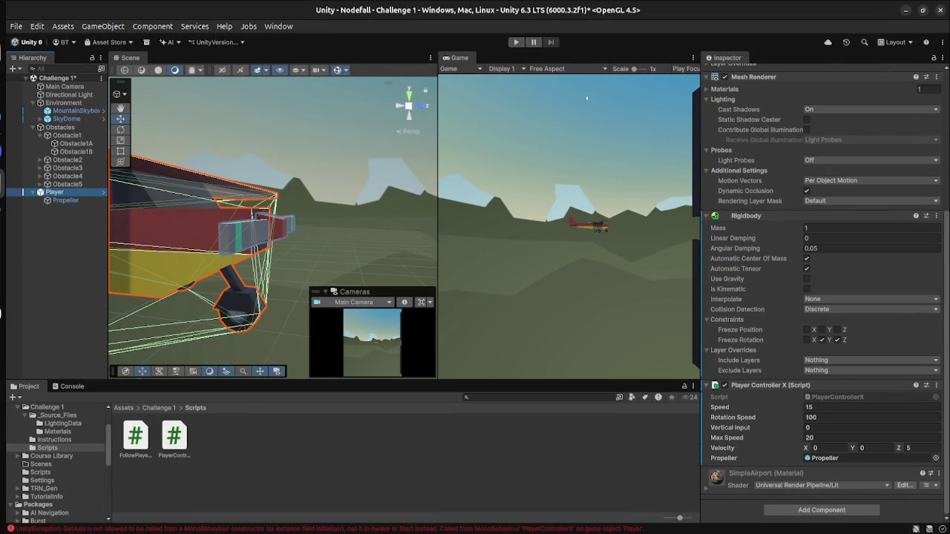
Step: Return to the code editor at the empty line inside the if block
{"action": "key", "text": "super"}
{"action": "left_click", "coordinate": [586, 97]}
{"action": "key", "text": "super"}
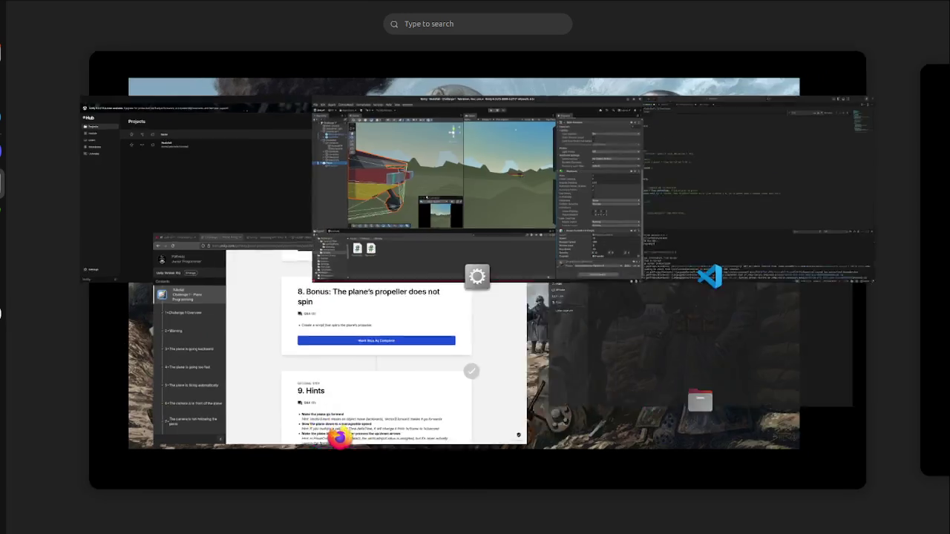
{"action": "left_click", "coordinate": [668, 223]}
{"action": "left_click", "coordinate": [144, 230]}
{"action": "left_click", "coordinate": [186, 223]}
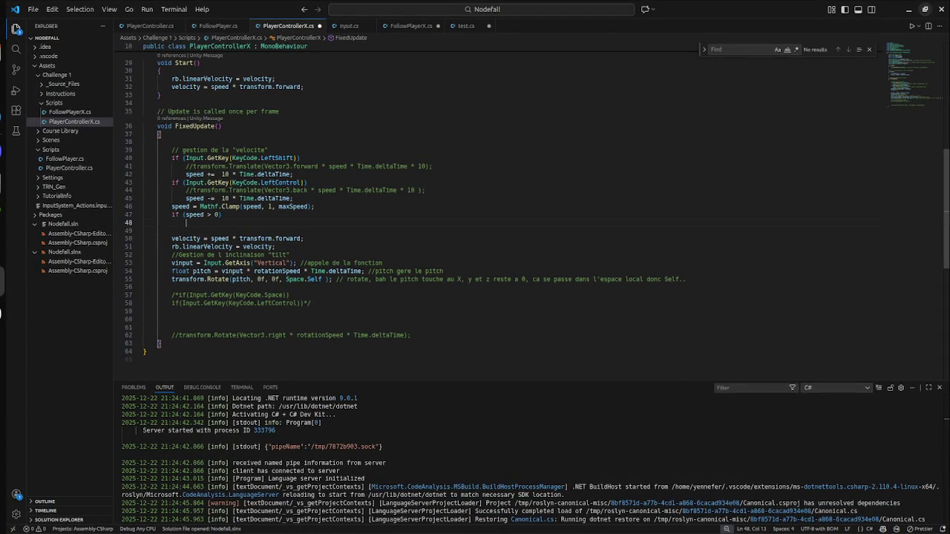
Step: Select the transform.Rotate pitch call on line 55, then return to the empty if-block line
{"action": "scroll", "coordinate": [475, 215], "scroll_direction": "up", "scroll_amount": 1}
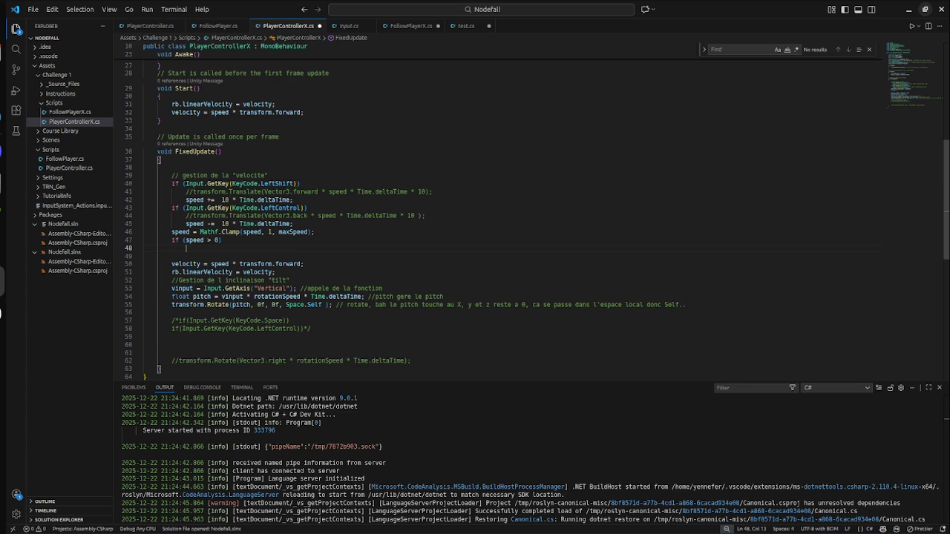
{"action": "scroll", "coordinate": [191, 151], "scroll_direction": "up", "scroll_amount": 3}
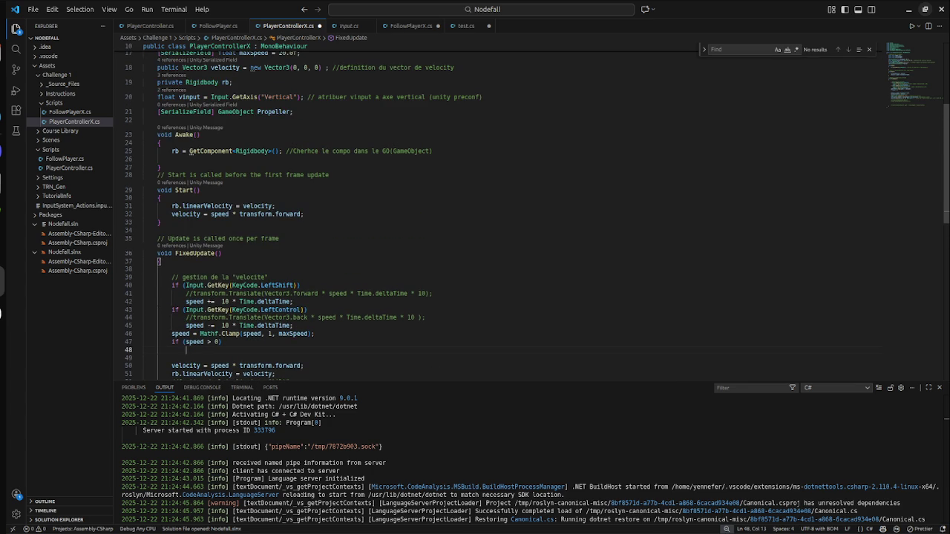
{"action": "scroll", "coordinate": [190, 151], "scroll_direction": "down", "scroll_amount": 3}
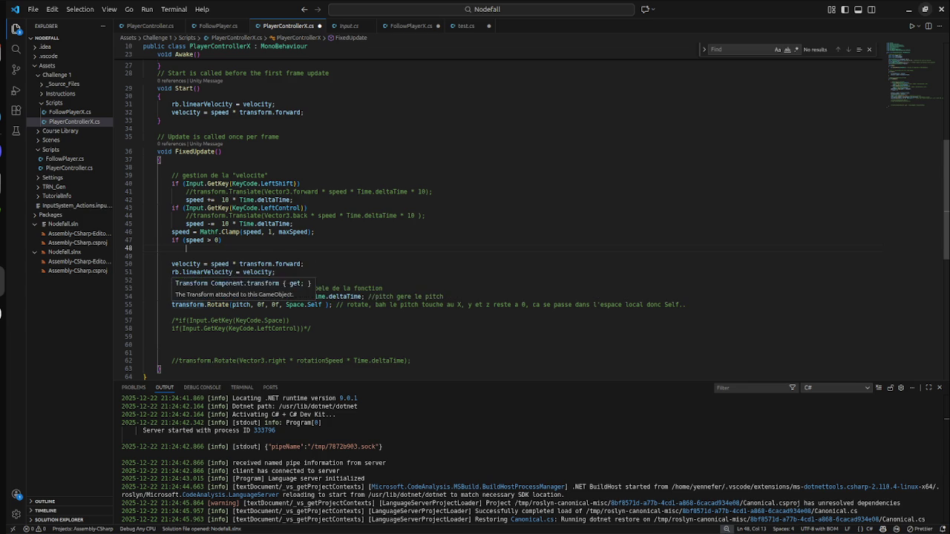
{"action": "triple_click", "coordinate": [187, 305]}
{"action": "left_click", "coordinate": [257, 296]}
{"action": "left_click_drag", "start_coordinate": [332, 304], "coordinate": [173, 304]}
{"action": "key", "text": "ctrl+c"}
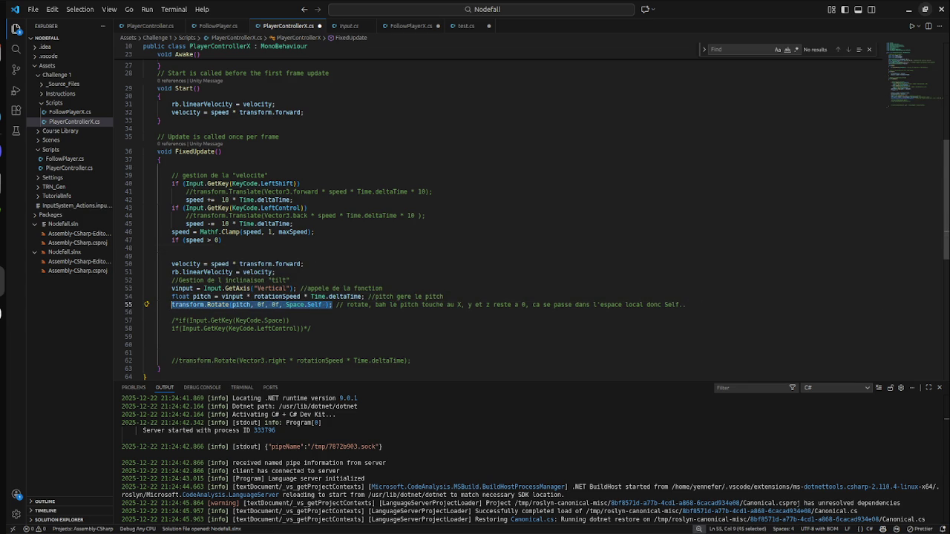
{"action": "left_click", "coordinate": [185, 248]}
Step: Write 'Propeller =' followed by the pasted transform.Rotate call
{"action": "type", "text": "pro"}
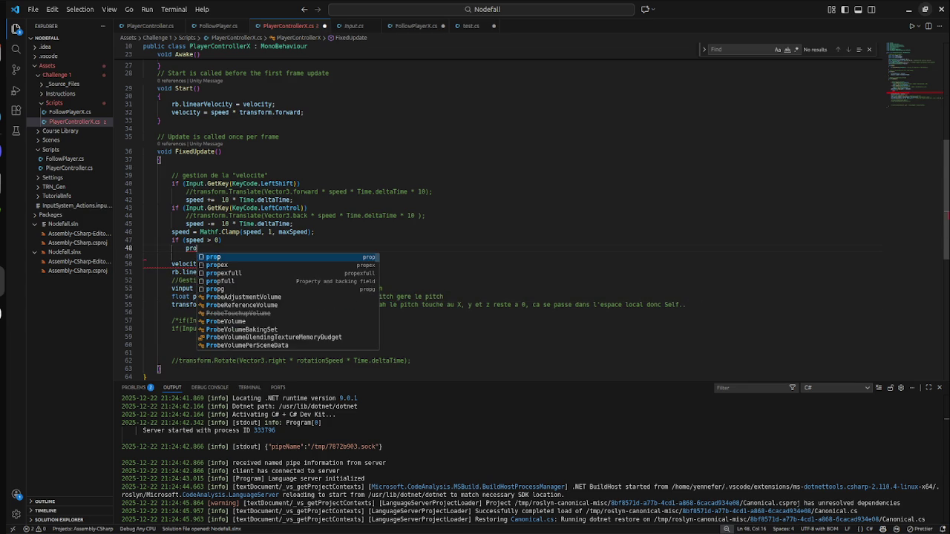
{"action": "key", "text": "BackSpace"}
{"action": "key", "text": "BackSpace"}
{"action": "key", "text": "BackSpace"}
{"action": "type", "text": "Prope"}
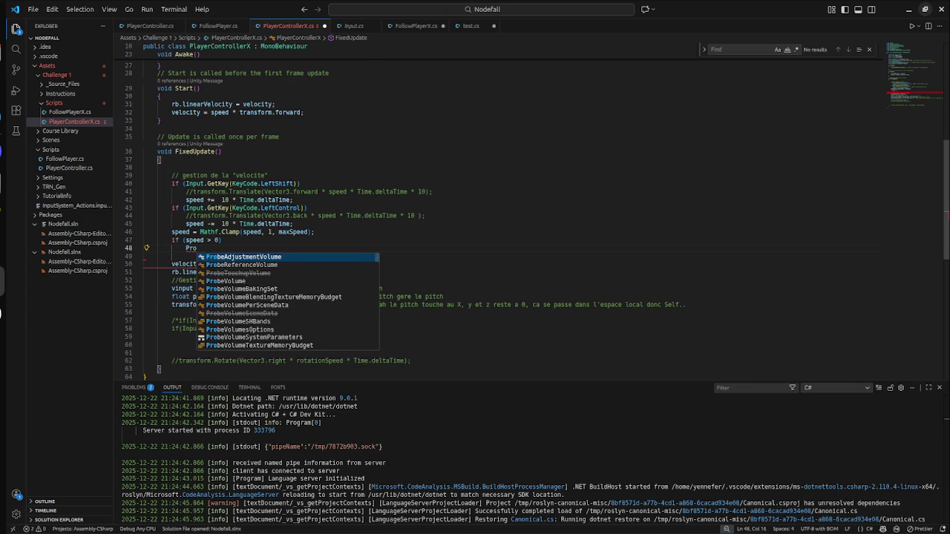
{"action": "key", "text": "Return"}
{"action": "type", "text": "="}
{"action": "key", "text": "ctrl+v"}
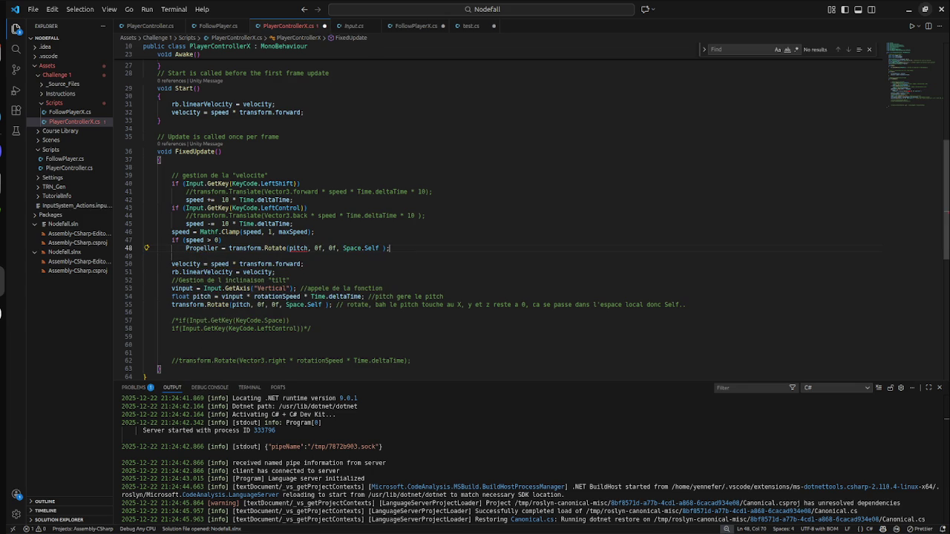
Step: Delete the speed > 0 condition, join the statement onto line 47, and remove pitch
{"action": "left_click_drag", "start_coordinate": [223, 239], "coordinate": [169, 239]}
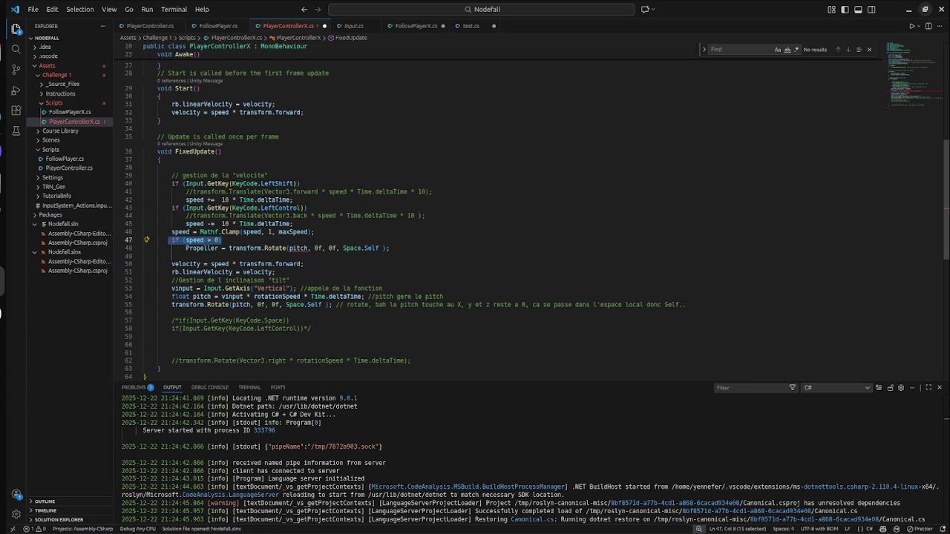
{"action": "key", "text": "BackSpace"}
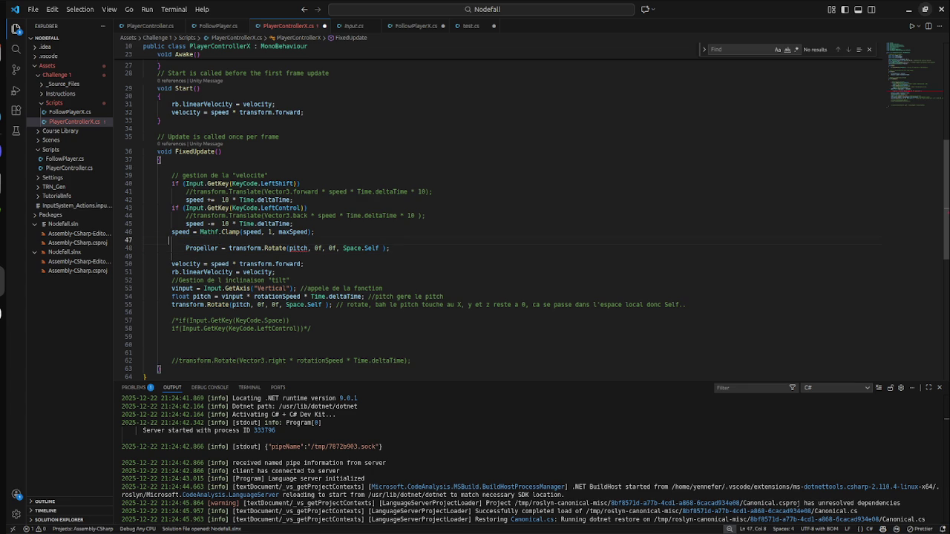
{"action": "key", "text": "Delete"}
{"action": "key", "text": "Delete"}
{"action": "key", "text": "Delete"}
{"action": "key", "text": "Delete"}
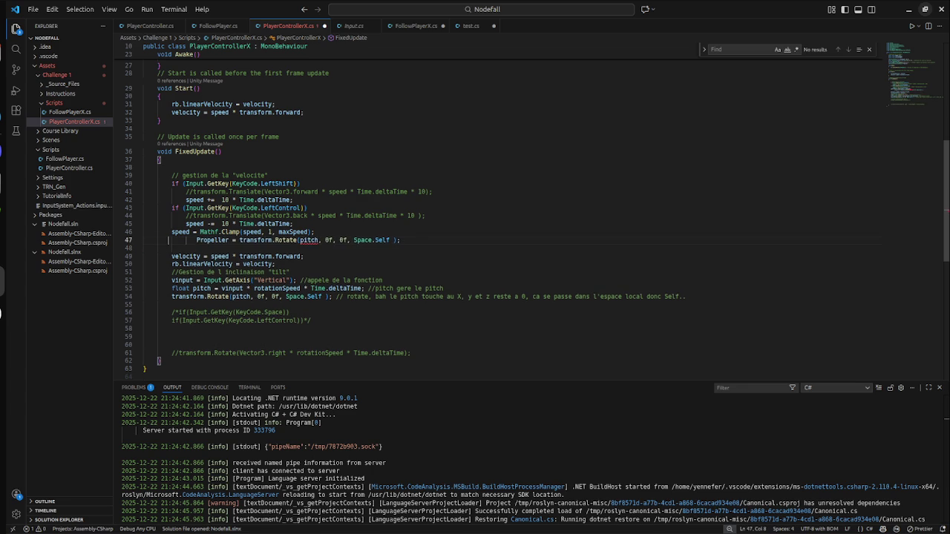
{"action": "key", "text": "Delete"}
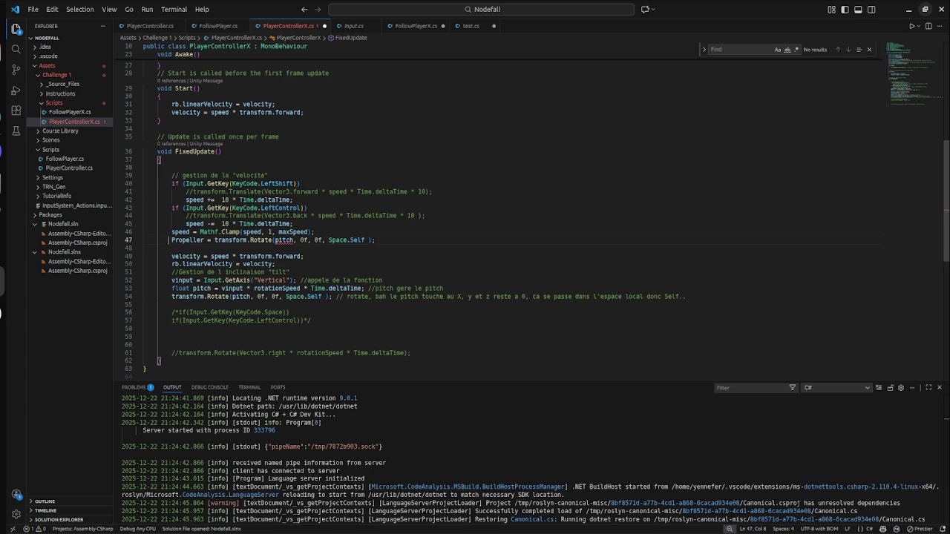
{"action": "key", "text": "ctrl+shift+Right"}
{"action": "key", "text": "ctrl+shift+Right"}
{"action": "key", "text": "Right"}
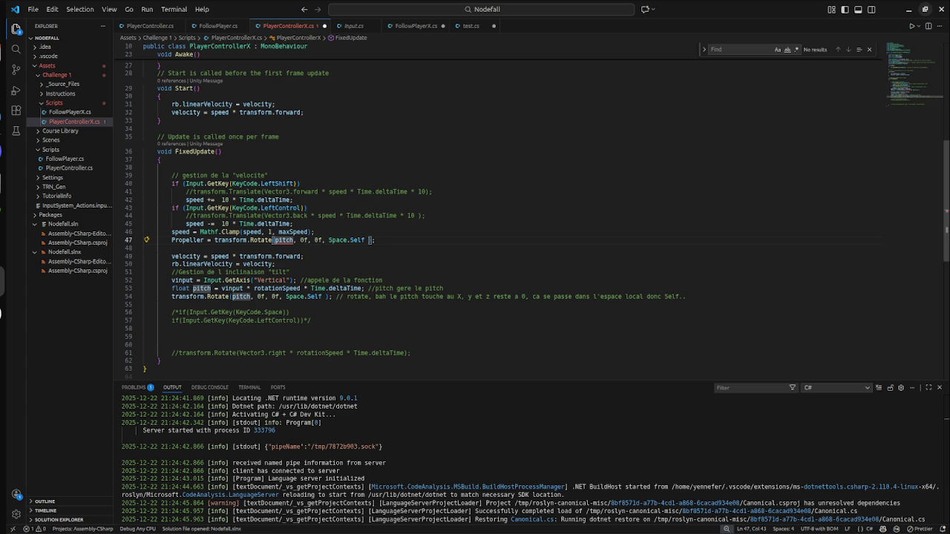
{"action": "key", "text": "BackSpace"}
{"action": "key", "text": "BackSpace"}
{"action": "key", "text": "BackSpace"}
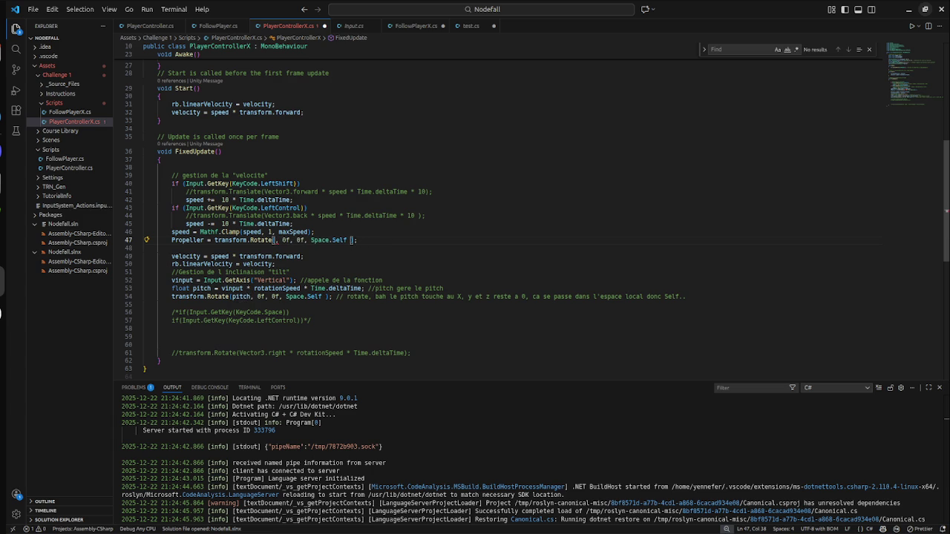
Step: Experiment with the Rotate arguments, trying 0f, pitch and Prope
{"action": "type", "text": "0f"}
{"action": "key", "text": "Right"}
{"action": "key", "text": "Right"}
{"action": "key", "text": "Delete"}
{"action": "key", "text": "Delete"}
{"action": "type", "text": "pitch,"}
{"action": "key", "text": "BackSpace"}
{"action": "key", "text": "BackSpace"}
{"action": "key", "text": "BackSpace"}
{"action": "key", "text": "BackSpace"}
{"action": "type", "text": "Pr"}
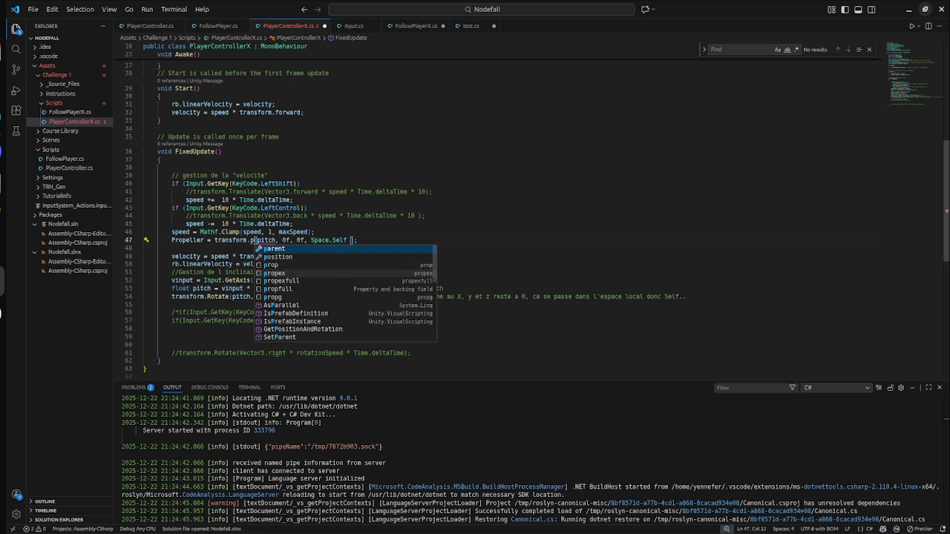
{"action": "type", "text": "ope"}
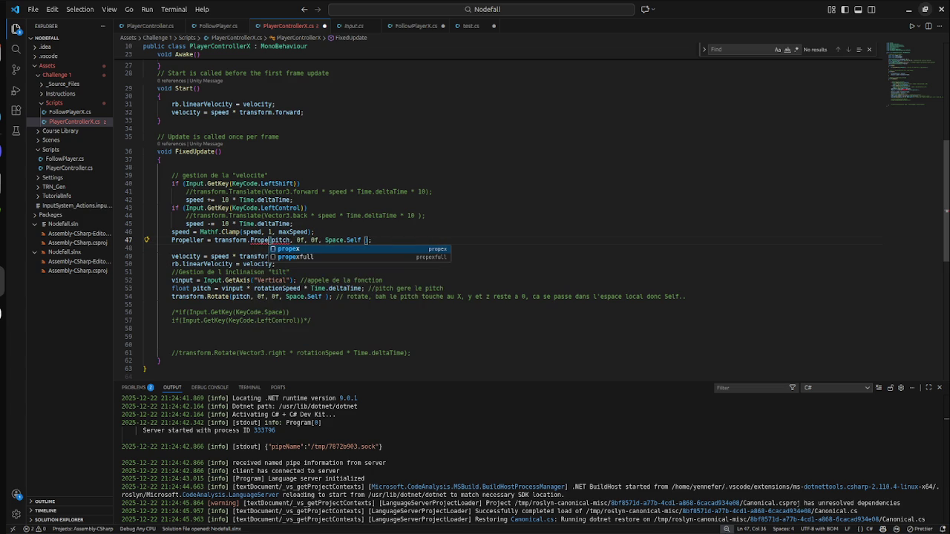
Step: Undo the edits and delete the whole Propeller assignment line
{"action": "key", "text": "ctrl+z"}
{"action": "key", "text": "ctrl+z"}
{"action": "key", "text": "ctrl+z"}
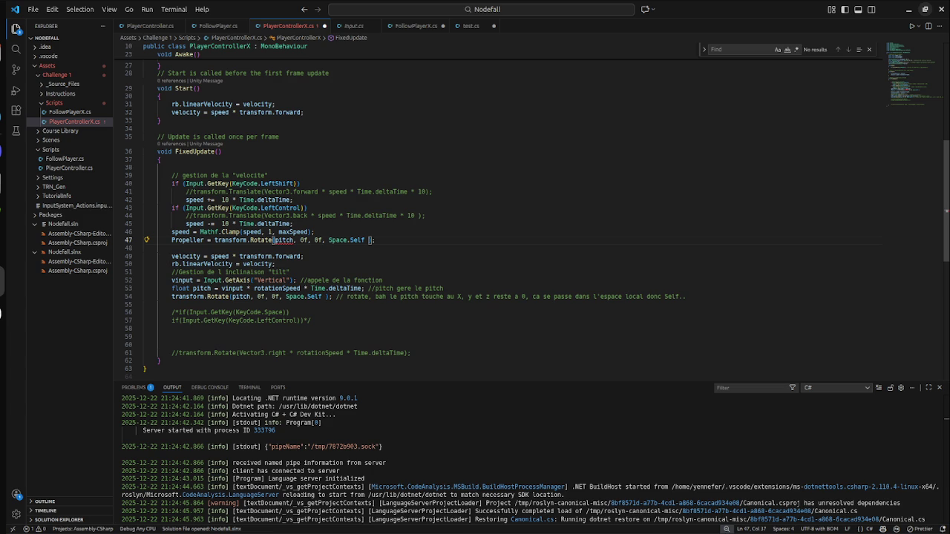
{"action": "key", "text": "ctrl+l"}
{"action": "key", "text": "BackSpace"}
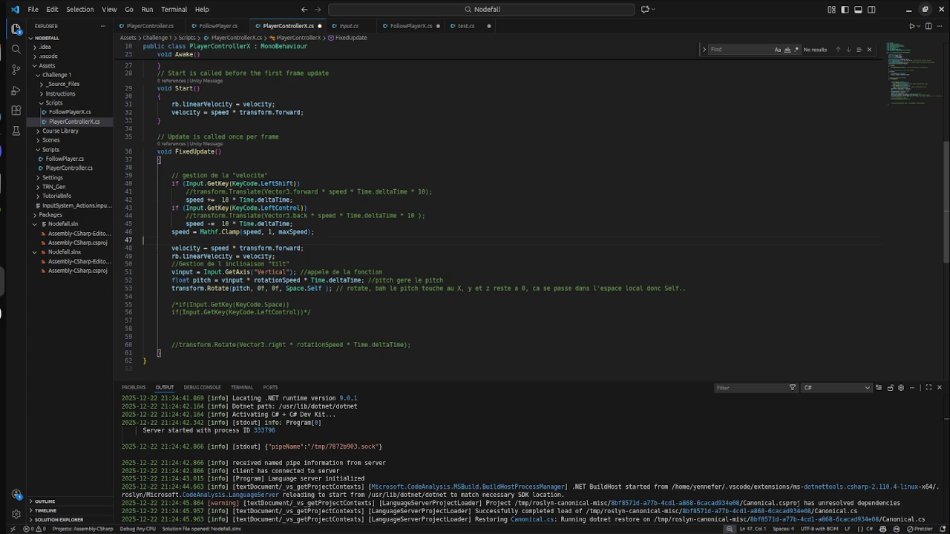
Step: Select the transform.Rotate statement on line 53 and place the caret at its end
{"action": "left_click", "coordinate": [143, 296]}
{"action": "triple_click", "coordinate": [319, 288]}
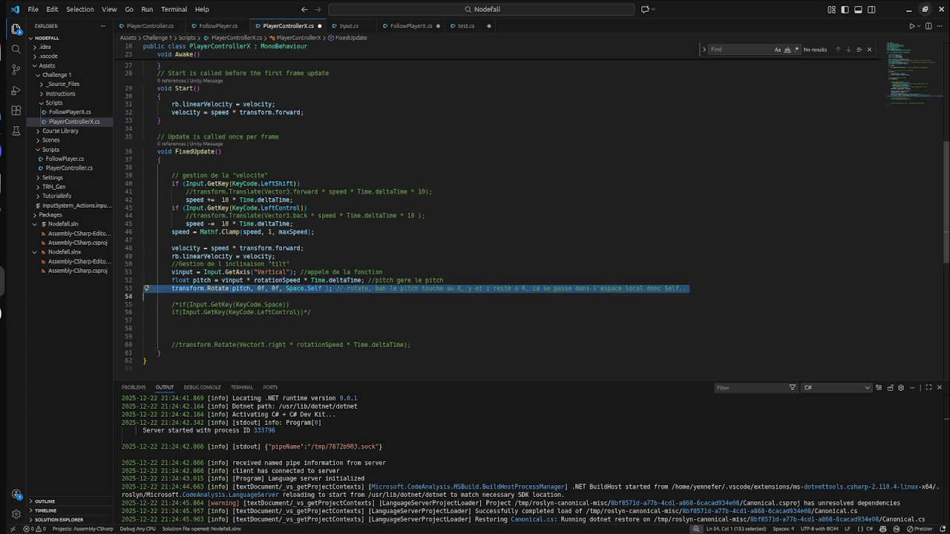
{"action": "left_click_drag", "start_coordinate": [336, 288], "coordinate": [169, 288]}
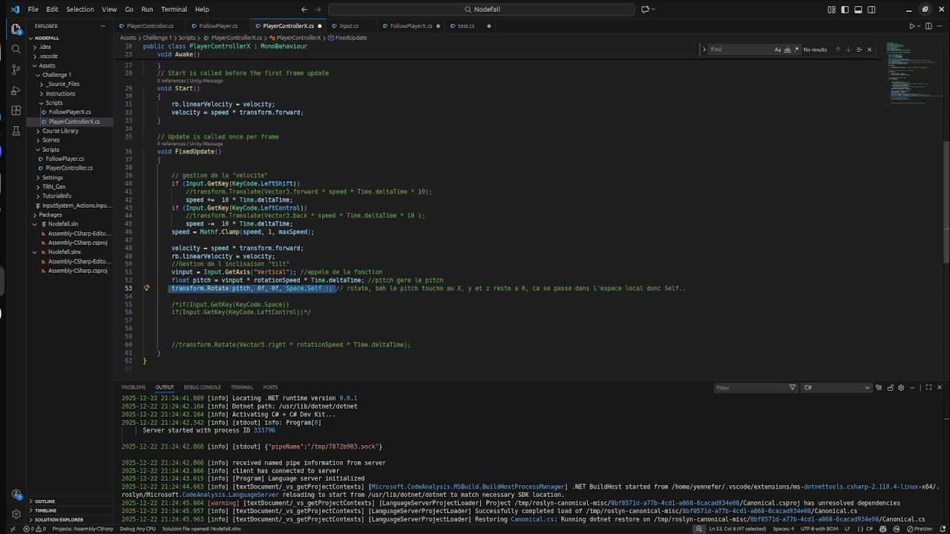
{"action": "left_click", "coordinate": [144, 296]}
{"action": "left_click", "coordinate": [144, 288]}
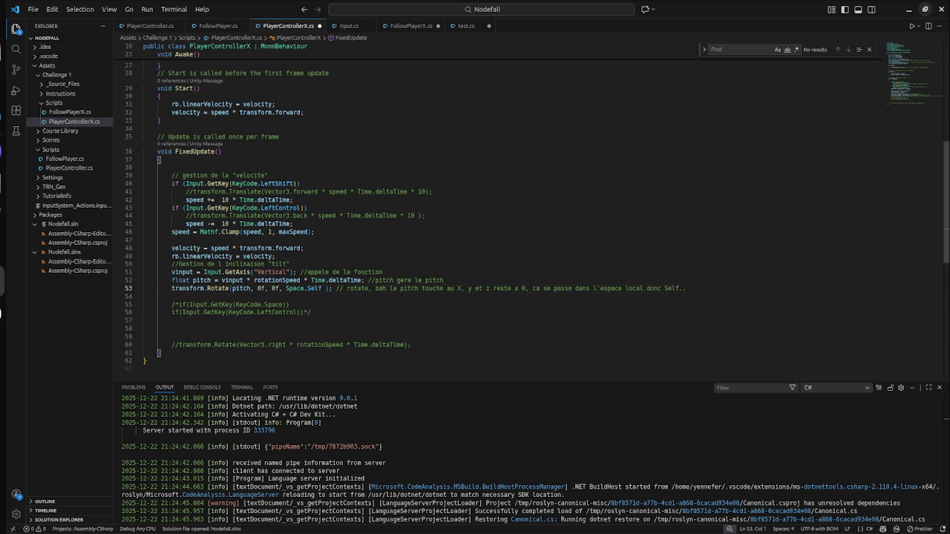
{"action": "left_click", "coordinate": [687, 288]}
Step: Add Propeller.transform.Rotate(pitch, 0f, 0f, Space.Self ); on a new line after it
{"action": "key", "text": "Return"}
{"action": "type", "text": "Prope"}
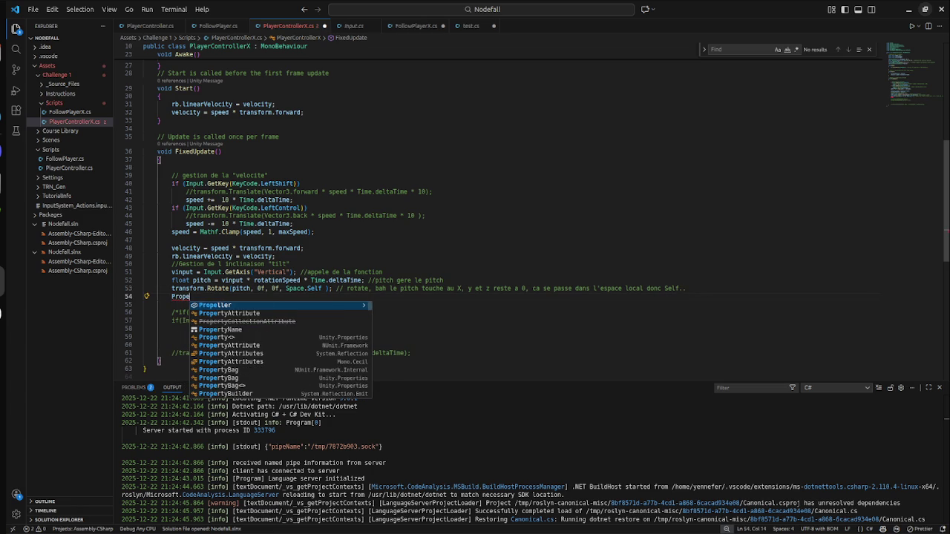
{"action": "key", "text": "Tab"}
{"action": "type", "text": "."}
{"action": "key", "text": "ctrl+v"}
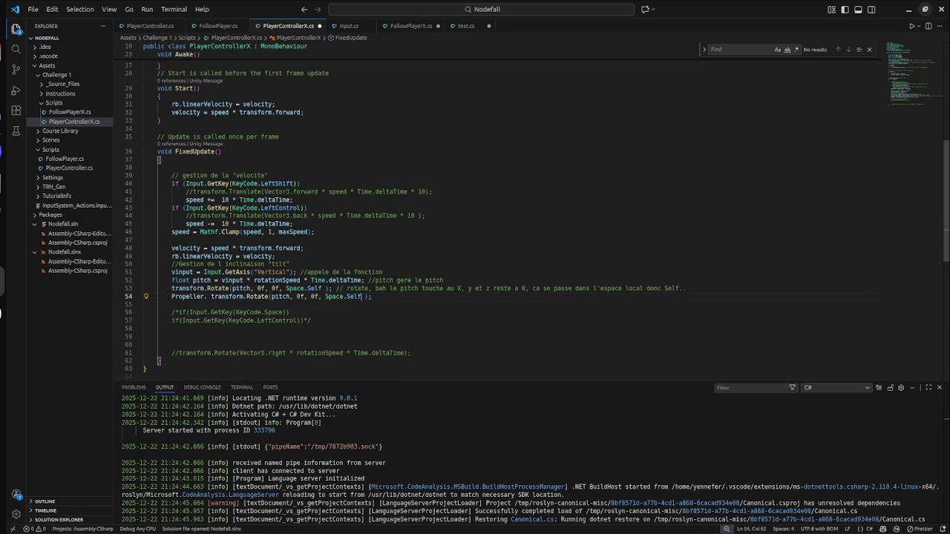
{"action": "key", "text": "ctrl+Left"}
{"action": "key", "text": "BackSpace"}
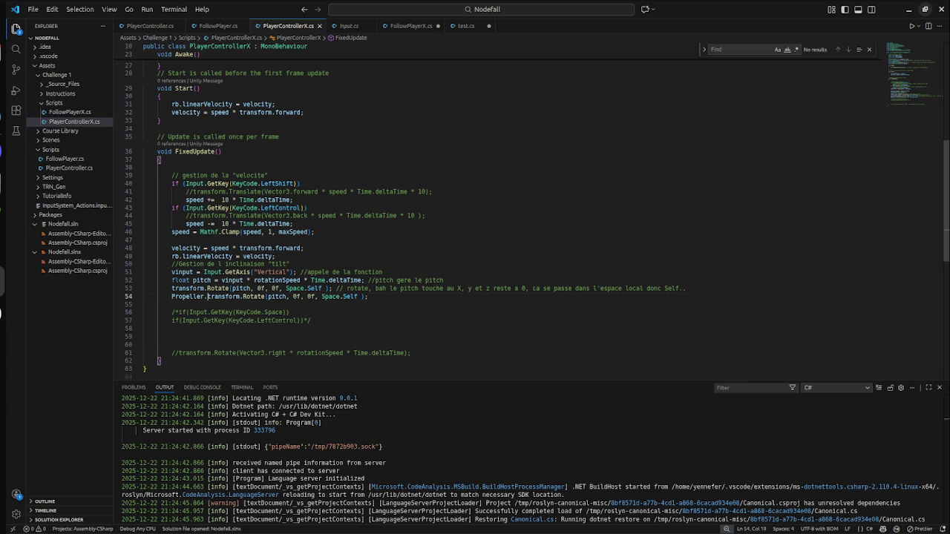
{"action": "key", "text": "super"}
{"action": "left_click", "coordinate": [587, 111]}
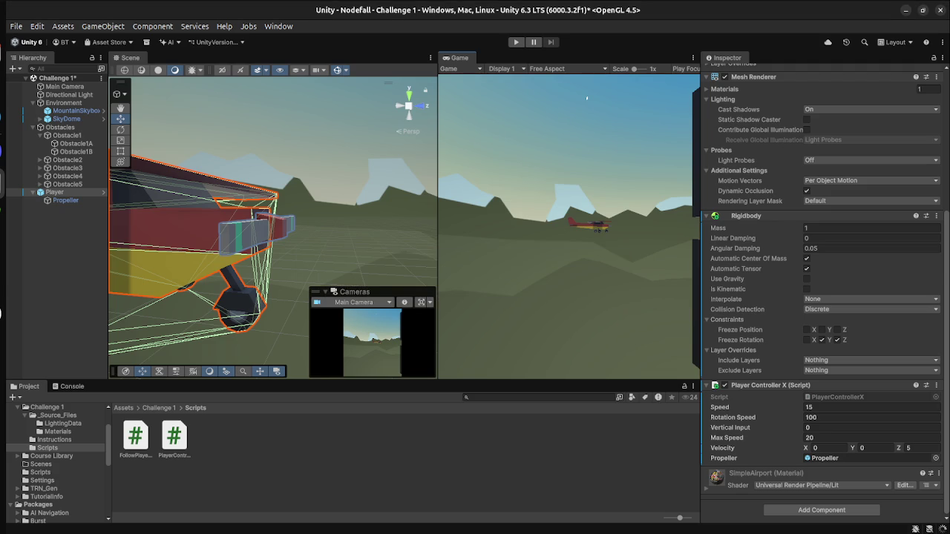
Step: Play-test the plane in Play mode, framing it with F, then return to PlayerControllerX.cs
{"action": "key", "text": "ctrl+p"}
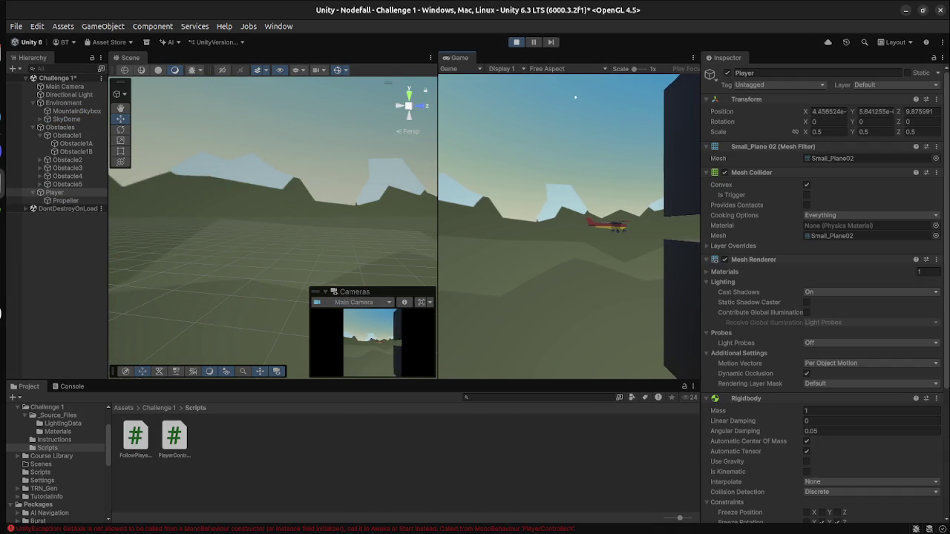
{"action": "left_click_drag", "start_coordinate": [223, 222], "coordinate": [311, 223]}
{"action": "left_click", "coordinate": [548, 94]}
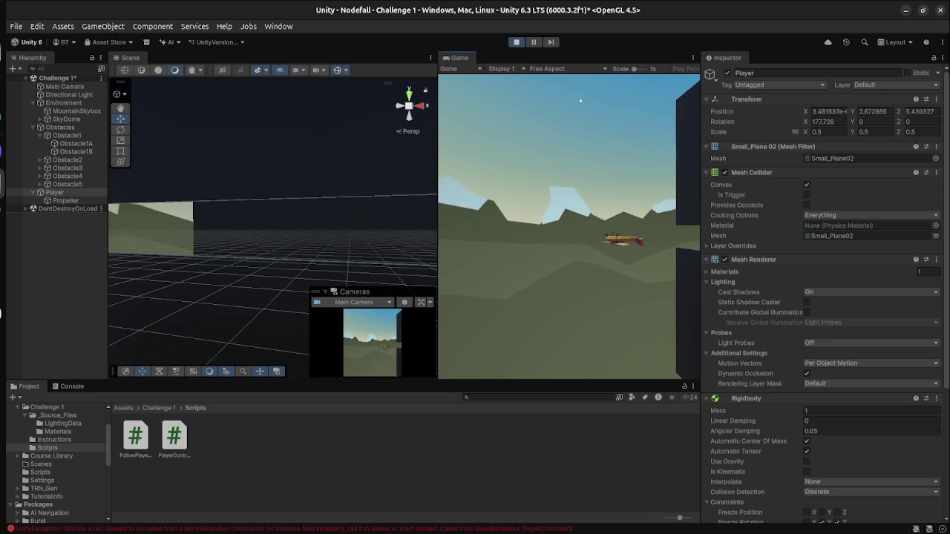
{"action": "key", "text": "f"}
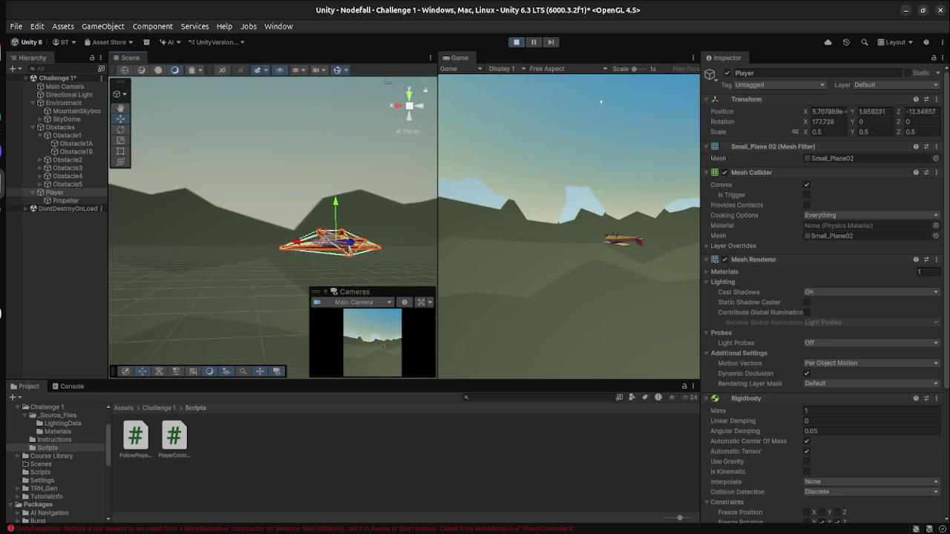
{"action": "key", "text": "ctrl+s"}
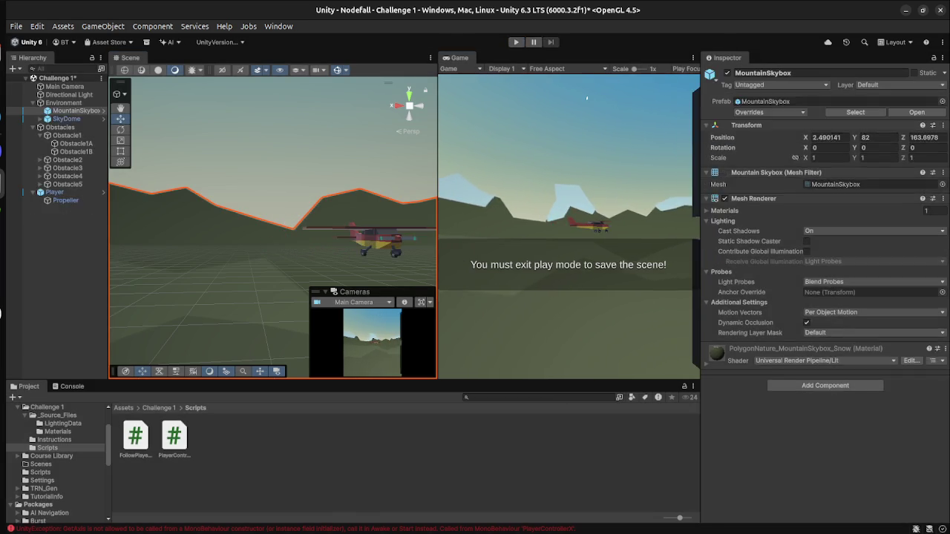
{"action": "key", "text": "super"}
{"action": "left_click", "coordinate": [738, 179]}
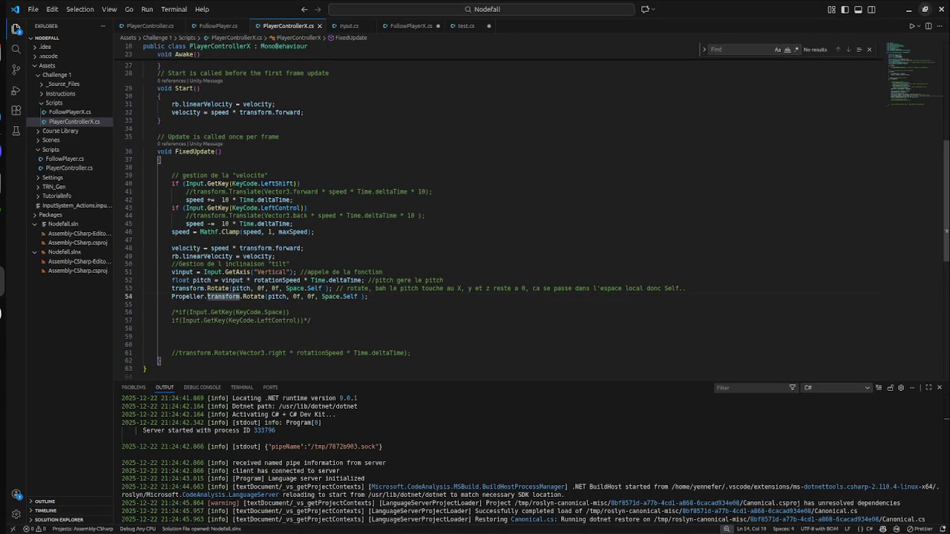
{"action": "left_click", "coordinate": [185, 329]}
{"action": "double_click", "coordinate": [274, 296]}
{"action": "key", "text": "BackSpace"}
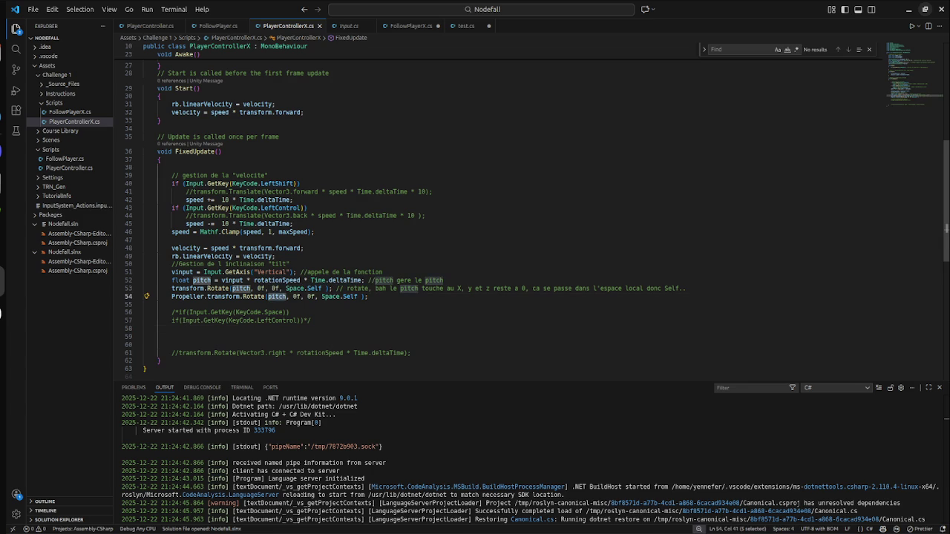
{"action": "key", "text": "Escape"}
{"action": "key", "text": "ctrl+space"}
{"action": "key", "text": "Escape"}
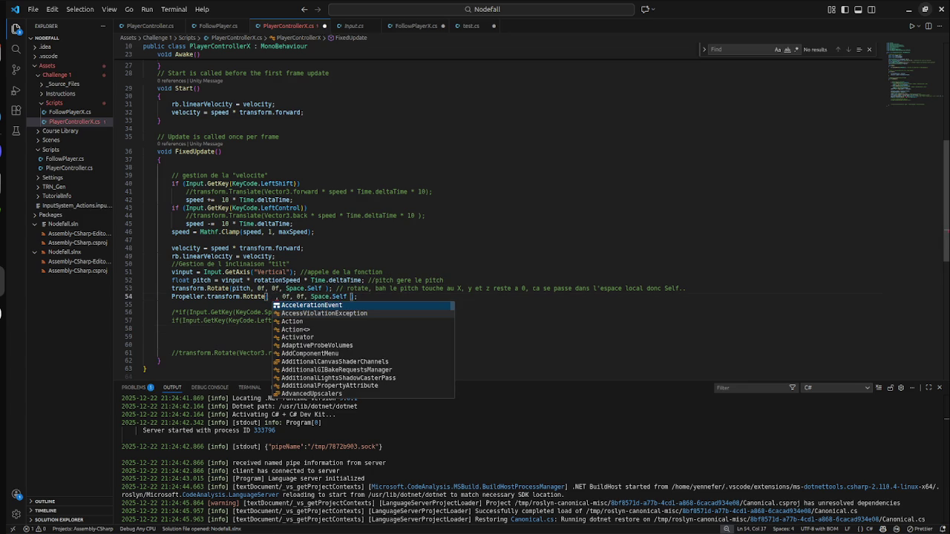
{"action": "key", "text": "Page_Down"}
{"action": "key", "text": "Page_Down"}
{"action": "key", "text": "Page_Down"}
{"action": "key", "text": "Up"}
{"action": "key", "text": "Up"}
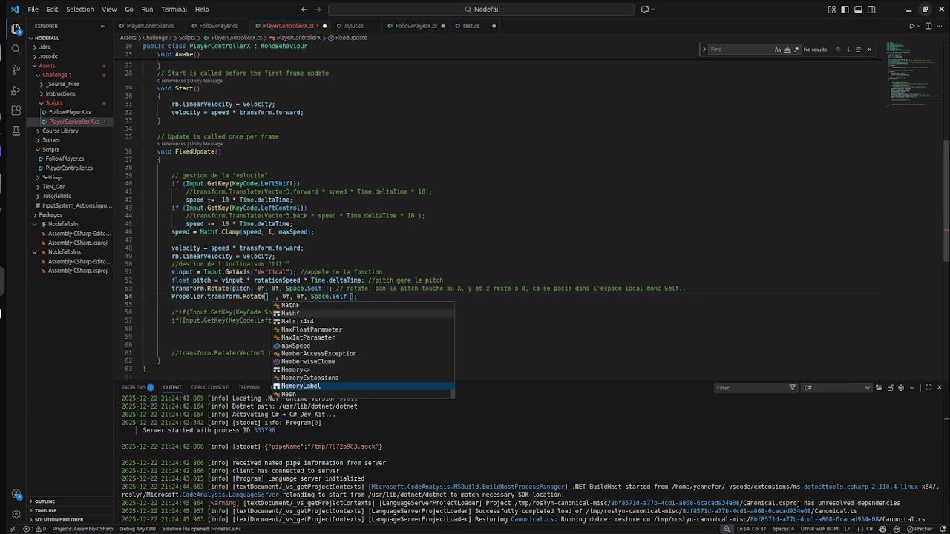
{"action": "key", "text": "Page_Up"}
{"action": "key", "text": "Page_Up"}
{"action": "key", "text": "Page_Up"}
{"action": "key", "text": "Page_Up"}
{"action": "key", "text": "Page_Up"}
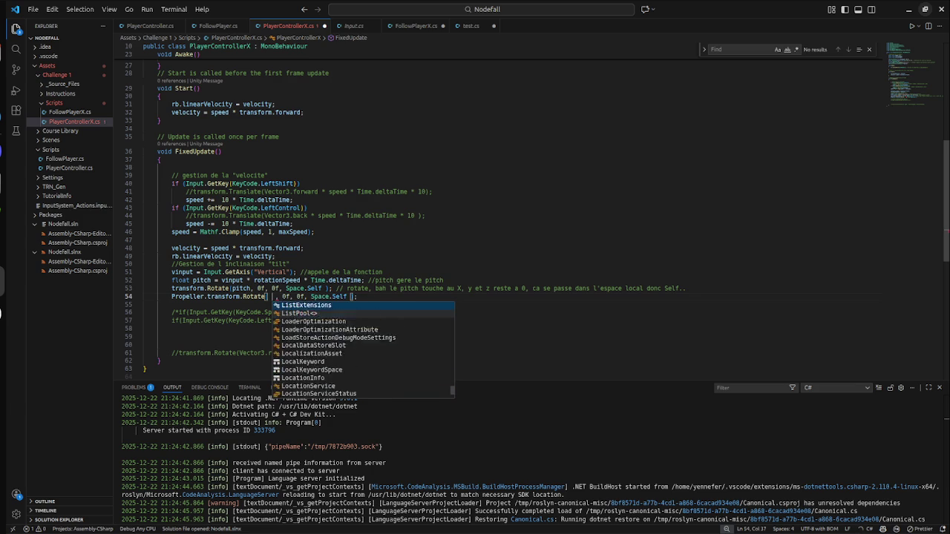
{"action": "key", "text": "Up"}
{"action": "key", "text": "Up"}
{"action": "key", "text": "Up"}
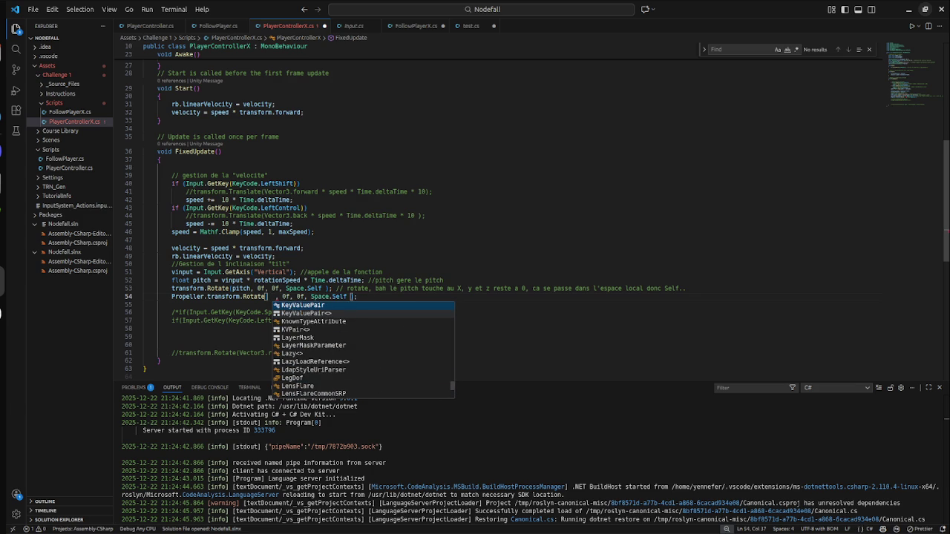
{"action": "key", "text": "Up"}
{"action": "key", "text": "Up"}
{"action": "key", "text": "Up"}
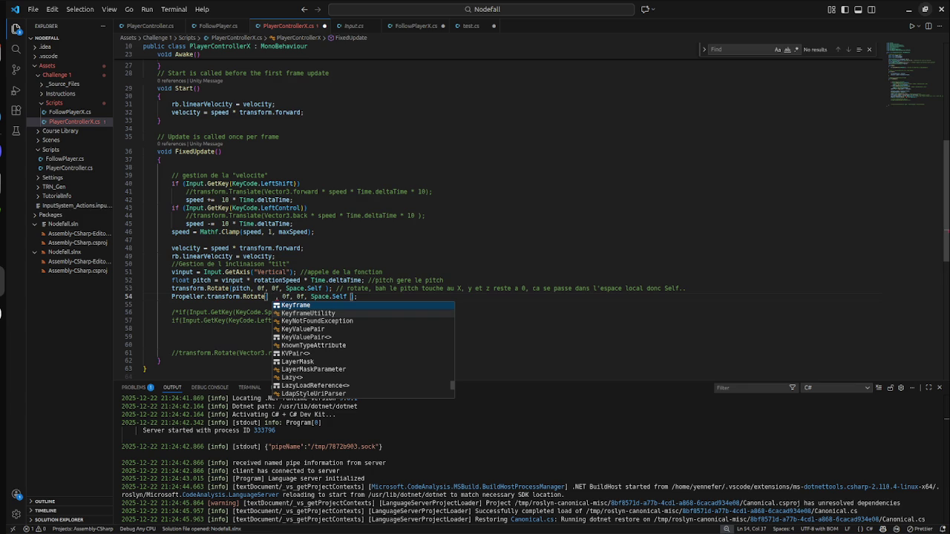
{"action": "key", "text": "Up"}
{"action": "key", "text": "Up"}
{"action": "key", "text": "Up"}
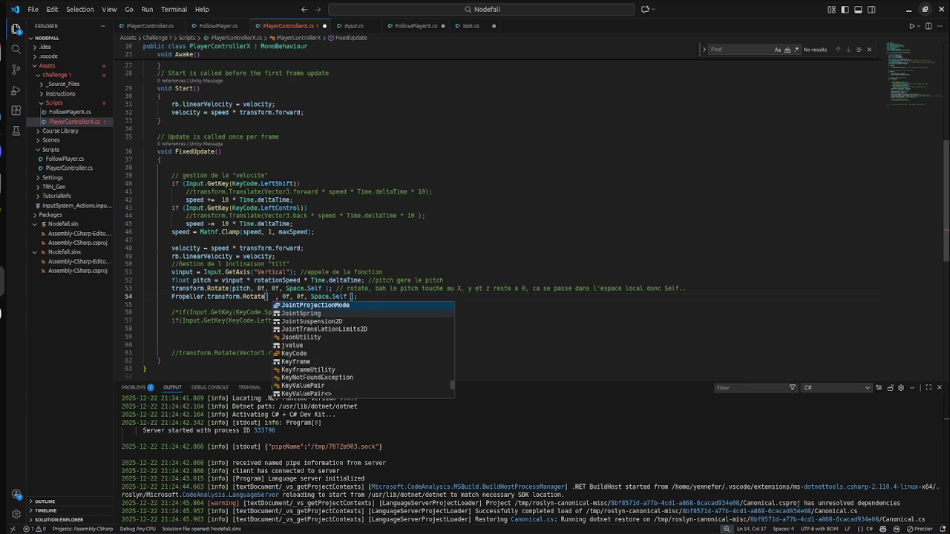
{"action": "key", "text": "Up"}
{"action": "key", "text": "Up"}
{"action": "key", "text": "Up"}
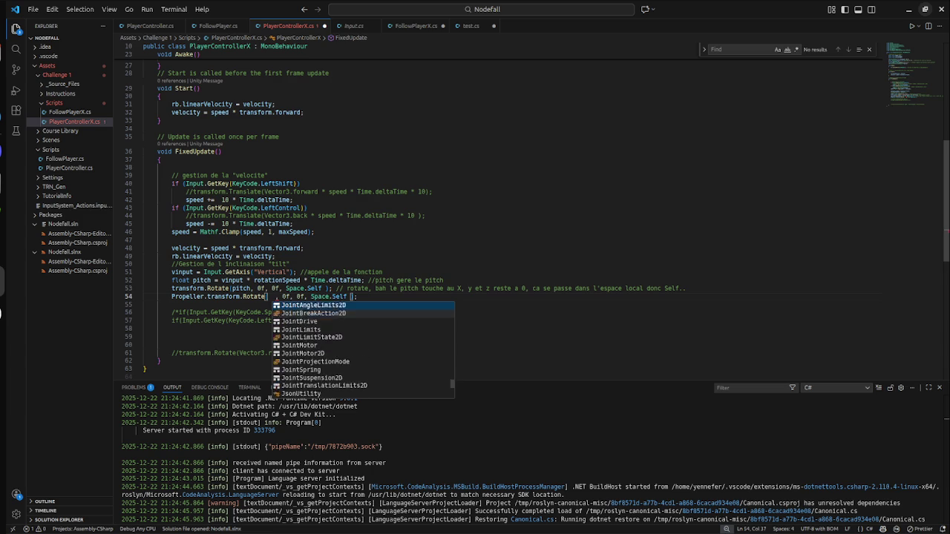
{"action": "key", "text": "Up"}
{"action": "key", "text": "Up"}
{"action": "key", "text": "Up"}
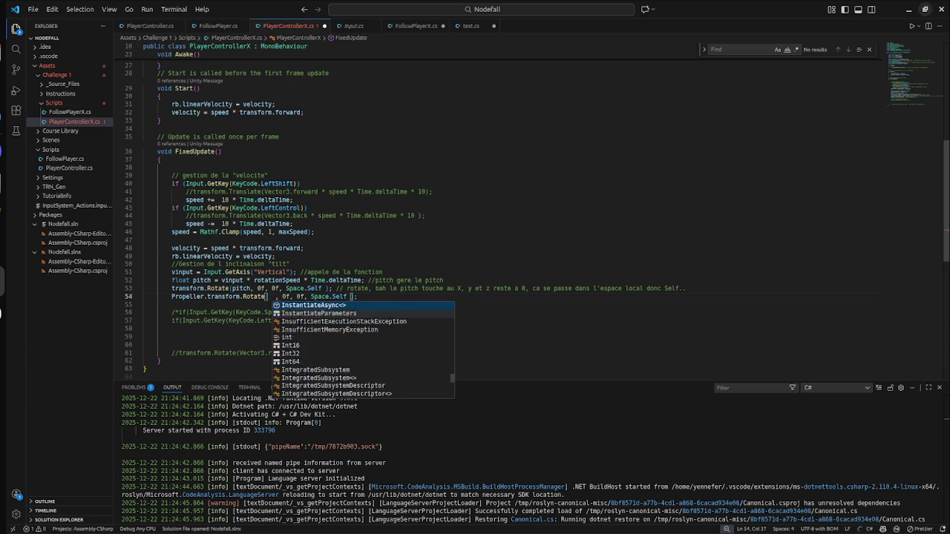
{"action": "type", "text": "pitch"}
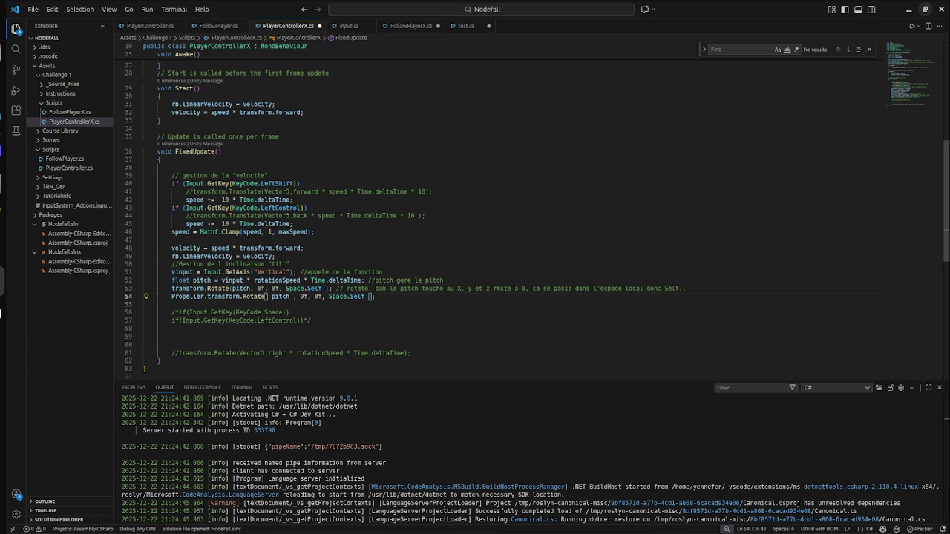
Step: Set the Propeller Rotate arguments to 0f, 0f and 360
{"action": "key", "text": "BackSpace"}
{"action": "key", "text": "BackSpace"}
{"action": "key", "text": "BackSpace"}
{"action": "type", "text": "0"}
{"action": "type", "text": "f"}
{"action": "key", "text": "Right"}
{"action": "key", "text": "Right"}
{"action": "key", "text": "Right"}
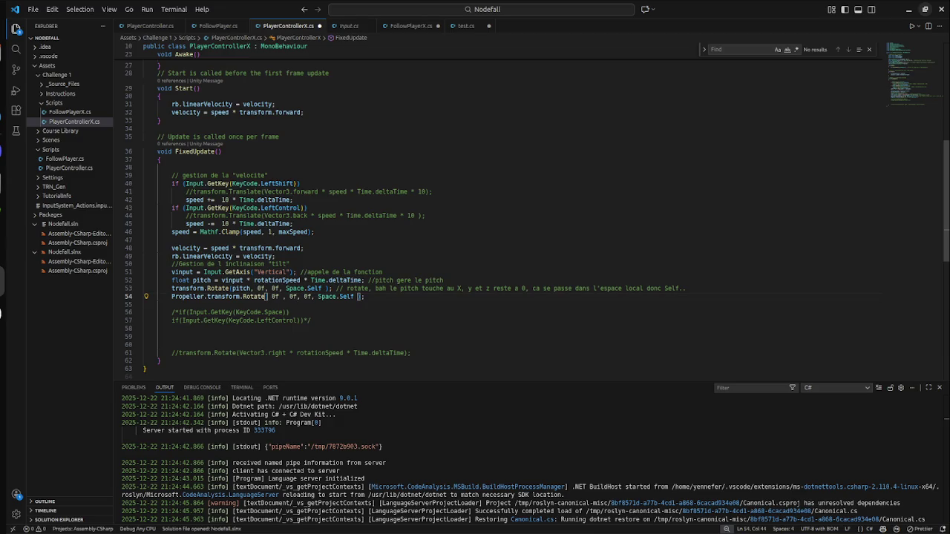
{"action": "key", "text": "Right"}
{"action": "key", "text": "Right"}
{"action": "key", "text": "Right"}
{"action": "key", "text": "BackSpace"}
{"action": "key", "text": "BackSpace"}
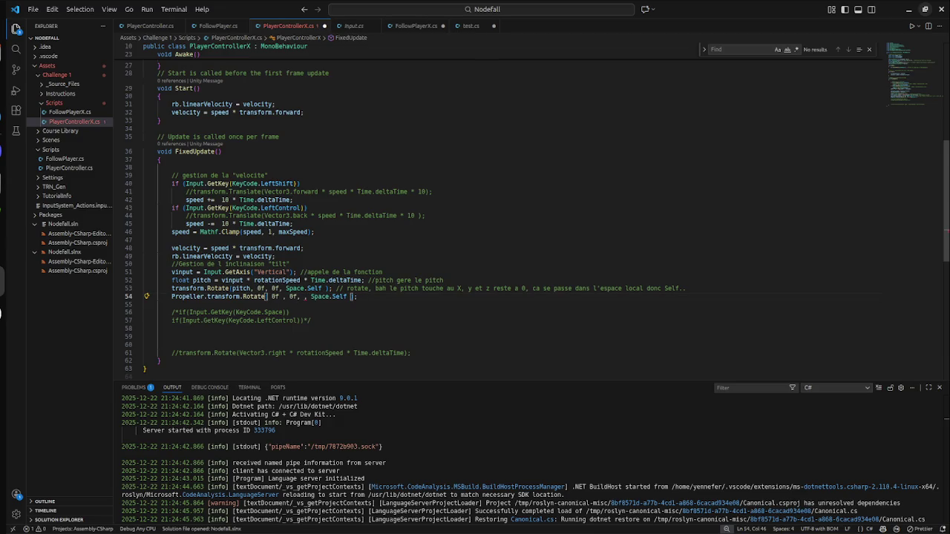
{"action": "type", "text": "360"}
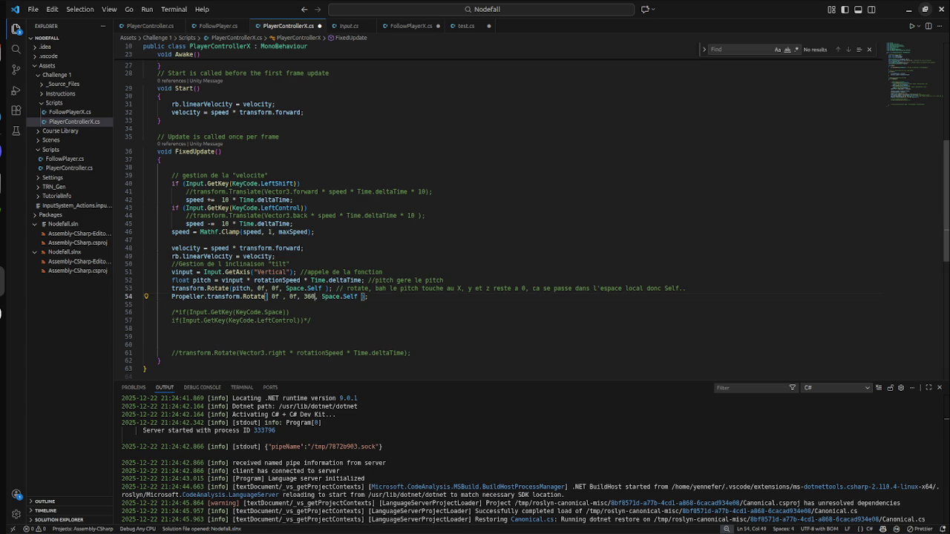
{"action": "left_click", "coordinate": [143, 305]}
Step: Restore Space.Self after a trial edit and insert a blank line after line 53
{"action": "left_click", "coordinate": [331, 297]}
{"action": "key", "text": "BackSpace"}
{"action": "key", "text": "BackSpace"}
{"action": "key", "text": "BackSpace"}
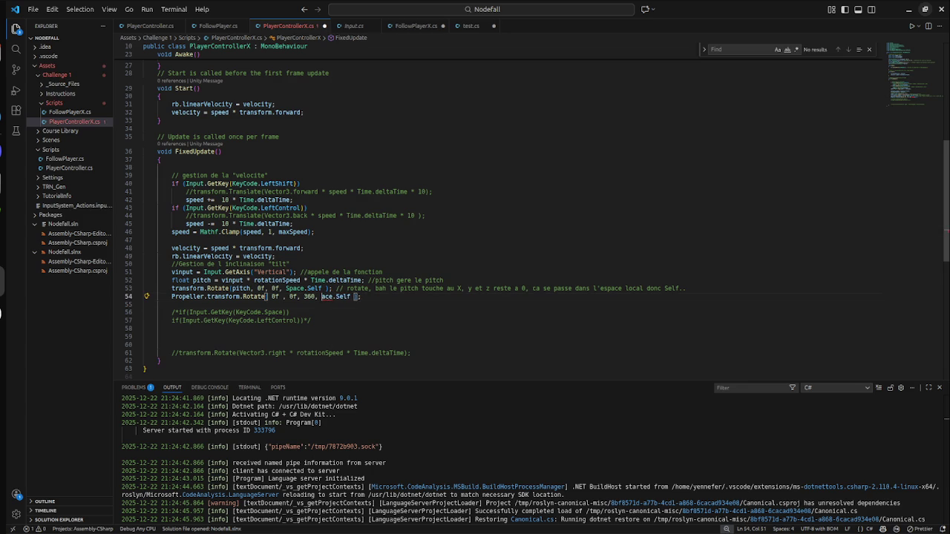
{"action": "type", "text": "pro"}
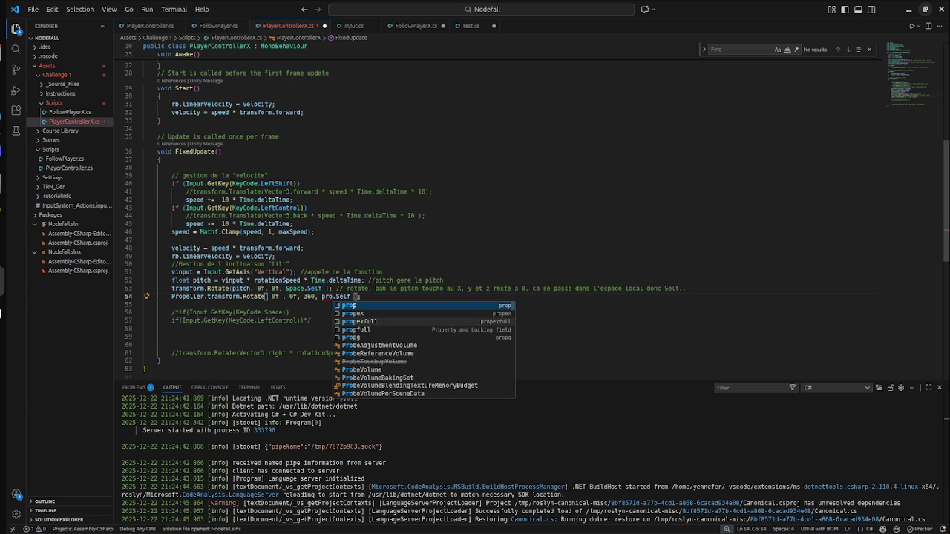
{"action": "key", "text": "ctrl+z"}
{"action": "key", "text": "ctrl+z"}
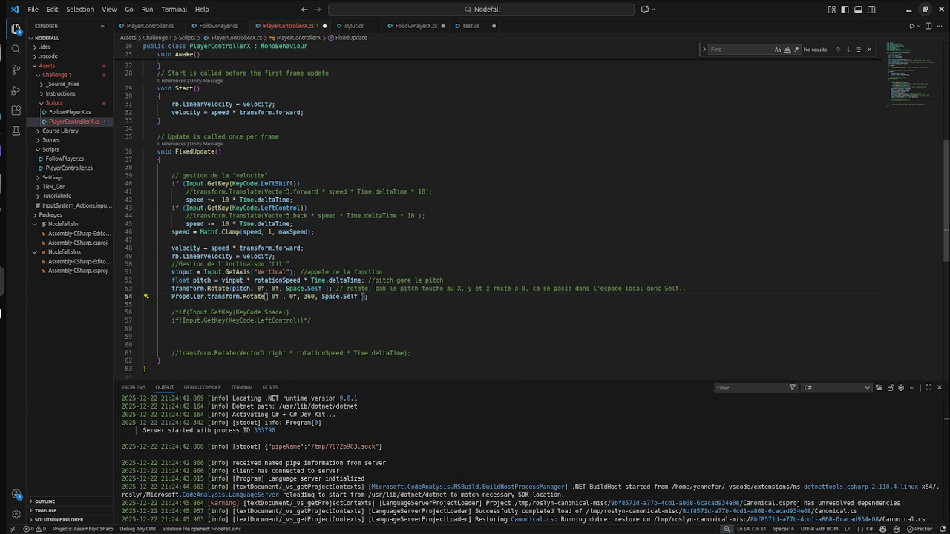
{"action": "key", "text": "Up"}
{"action": "key", "text": "End"}
{"action": "key", "text": "Return"}
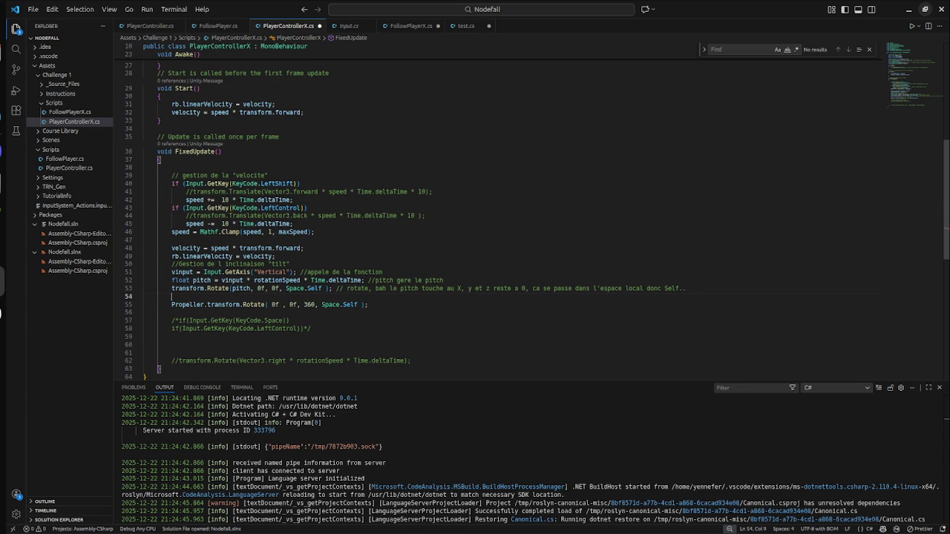
Step: Replace the 360 rotation value with propellerRotation in the Propeller Rotate call
{"action": "type", "text": "propeller"}
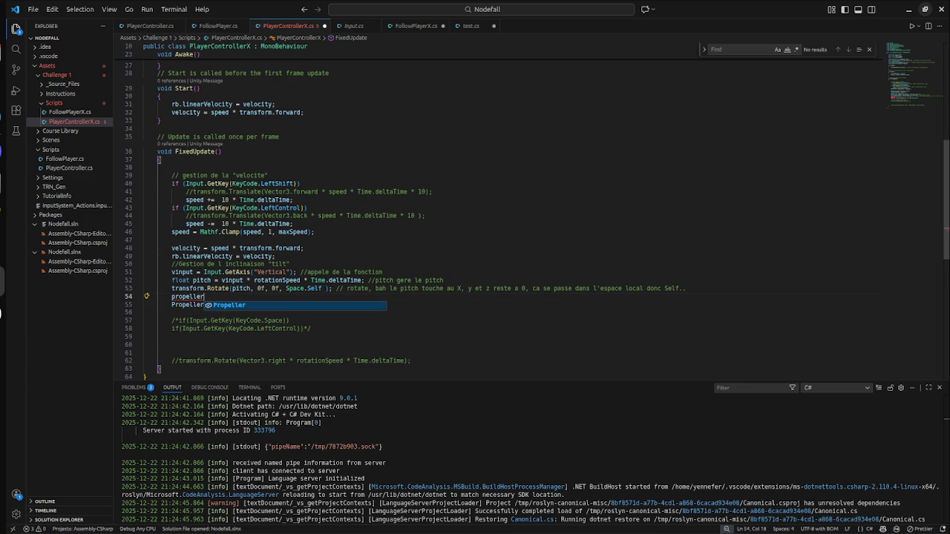
{"action": "key", "text": "BackSpace"}
{"action": "key", "text": "BackSpace"}
{"action": "key", "text": "BackSpace"}
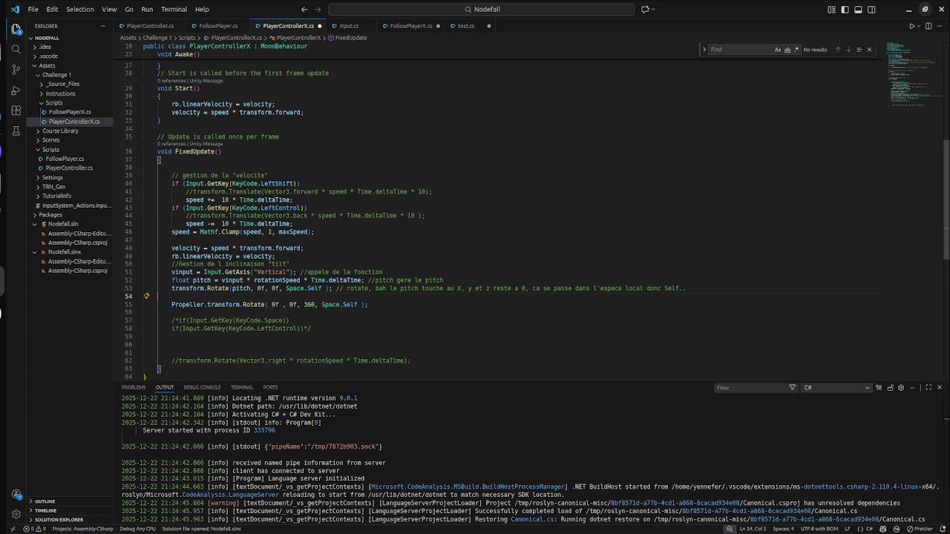
{"action": "key", "text": "ctrl+z"}
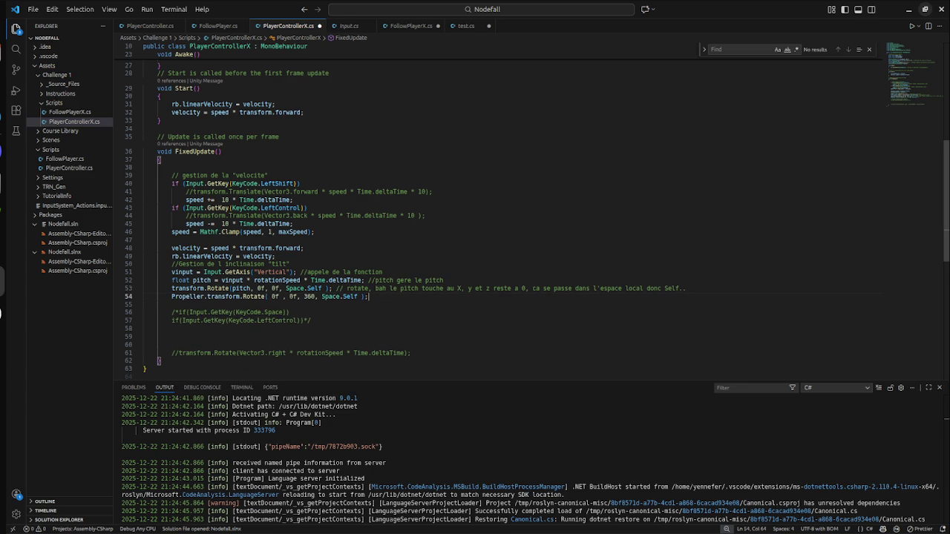
{"action": "double_click", "coordinate": [309, 296]}
{"action": "type", "text": "pr"}
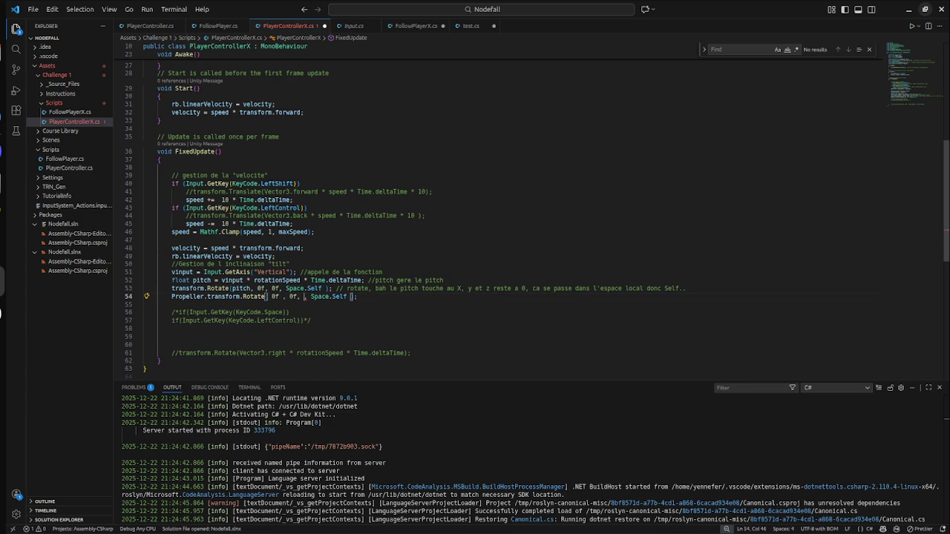
{"action": "type", "text": "opeller"}
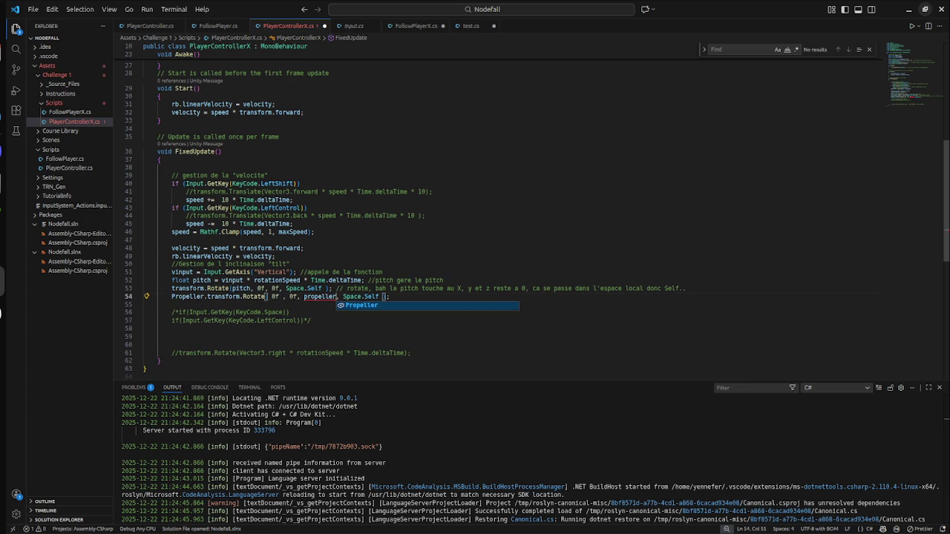
{"action": "type", "text": ".roat"}
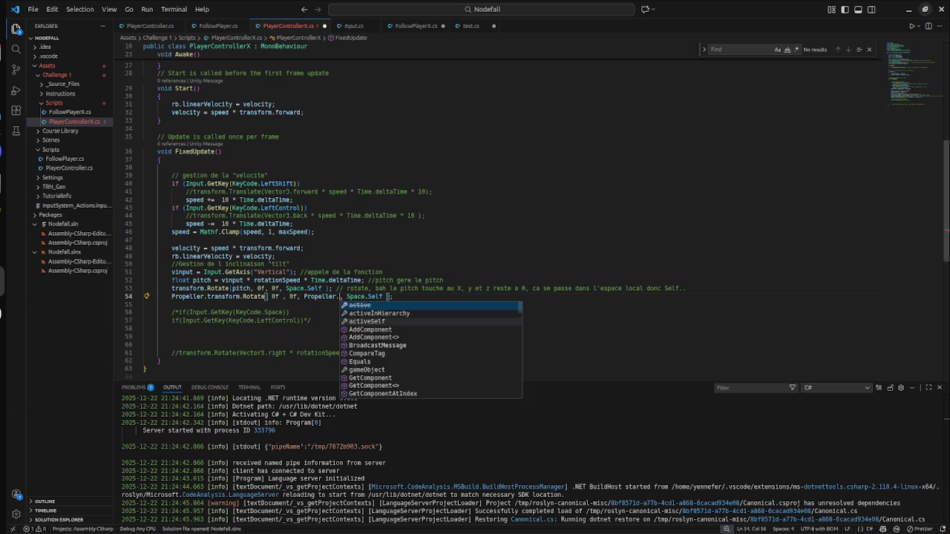
{"action": "key", "text": "BackSpace"}
{"action": "key", "text": "BackSpace"}
{"action": "type", "text": "tation"}
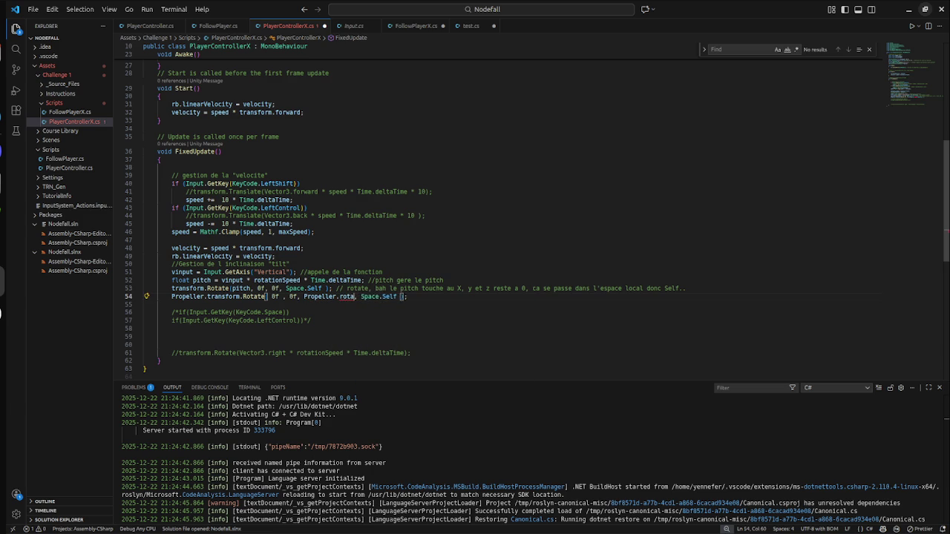
{"action": "left_click", "coordinate": [303, 297]}
{"action": "key", "text": "Delete"}
{"action": "type", "text": "p"}
{"action": "key", "text": "Left"}
{"action": "key", "text": "Up"}
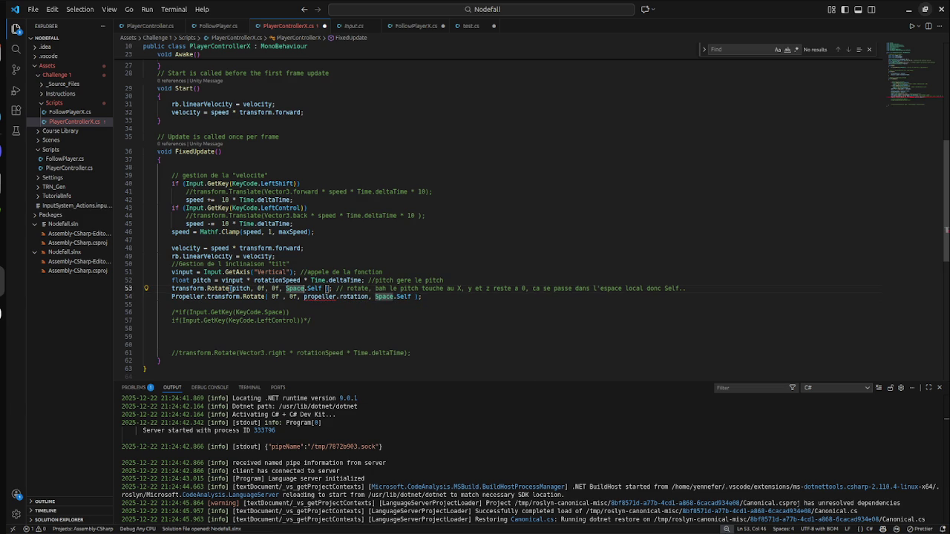
{"action": "key", "text": "Down"}
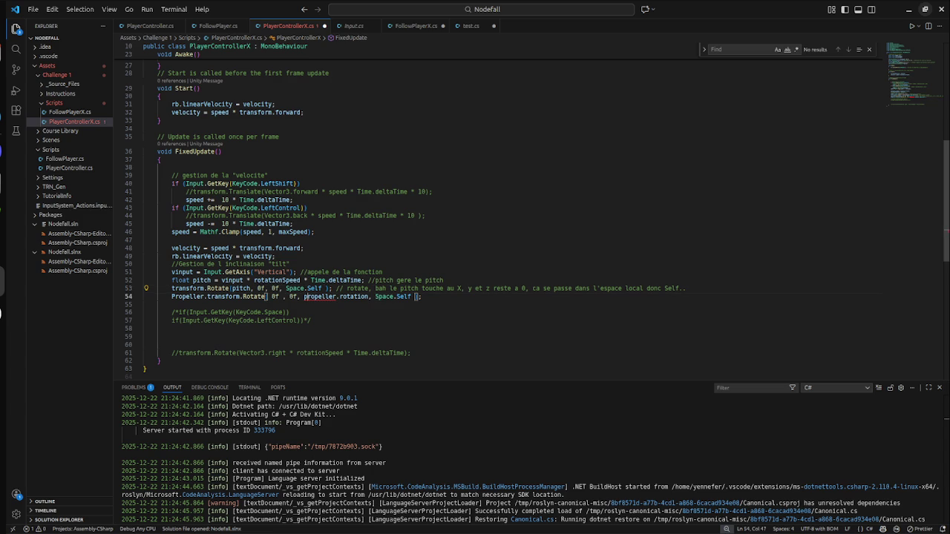
{"action": "key", "text": "ctrl+z"}
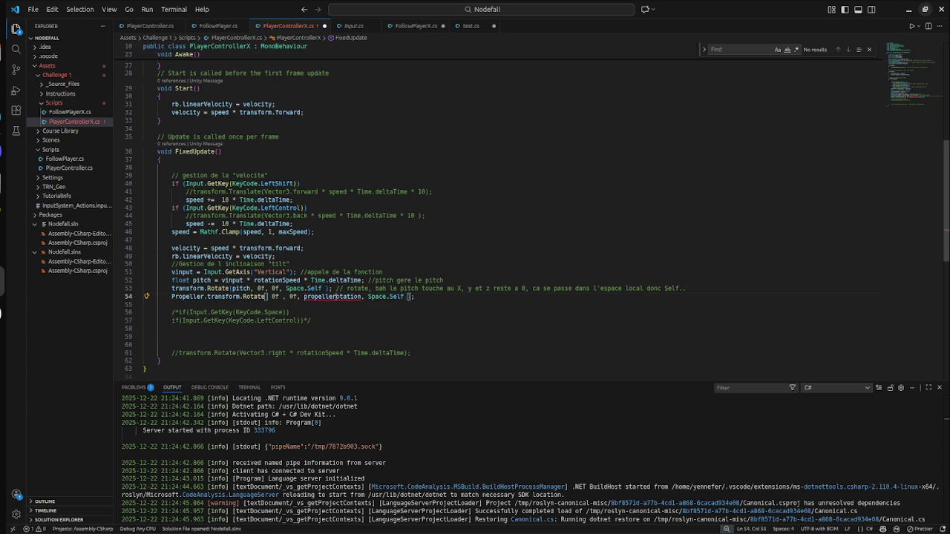
{"action": "type", "text": "R"}
Step: Declare float propellerRotation = 0; on a new line above the Rotate call
{"action": "left_click", "coordinate": [687, 288]}
{"action": "key", "text": "Return"}
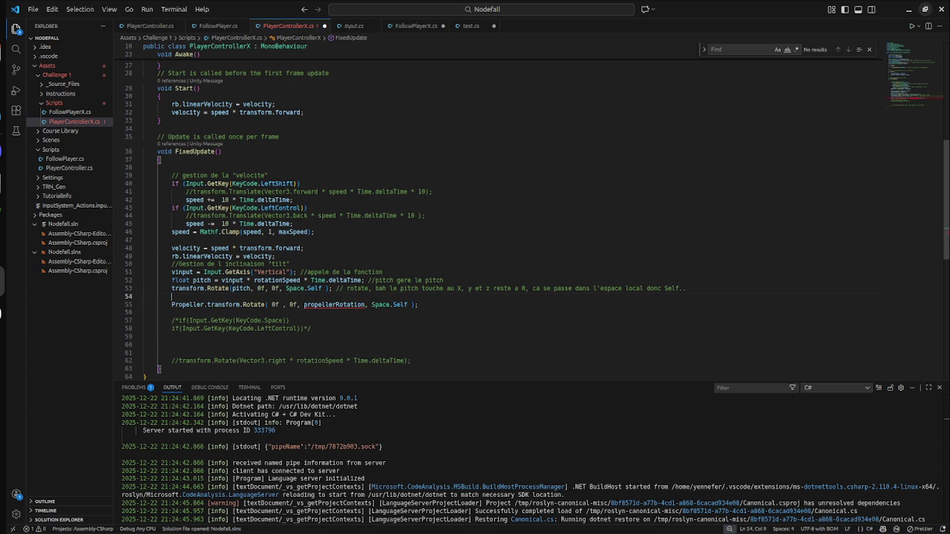
{"action": "key", "text": "Return"}
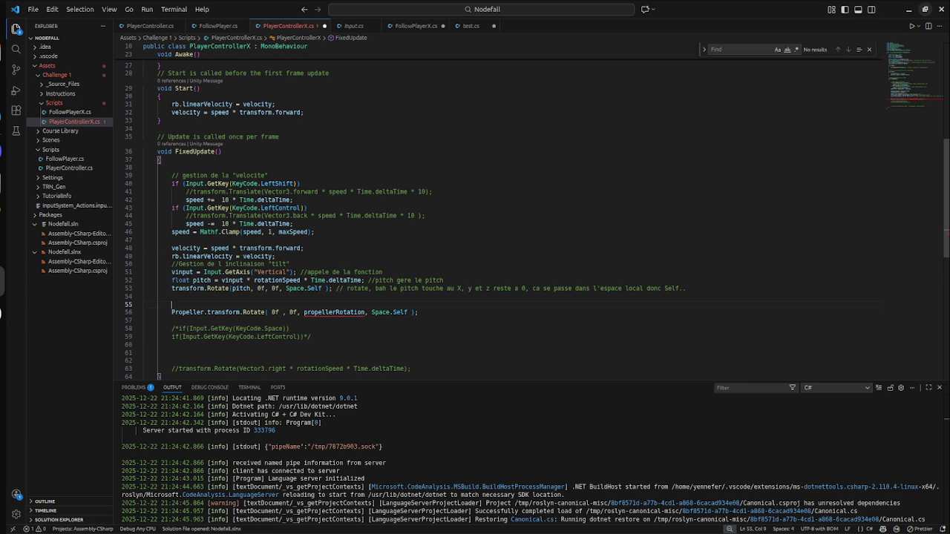
{"action": "type", "text": "float "}
{"action": "type", "text": "pro"}
{"action": "key", "text": "Tab"}
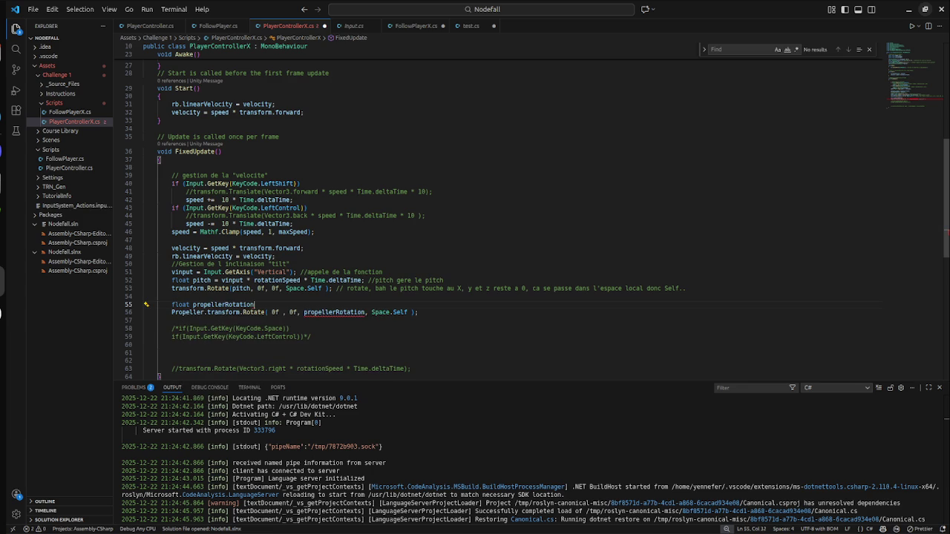
{"action": "type", "text": "= 0;"}
{"action": "key", "text": "Return"}
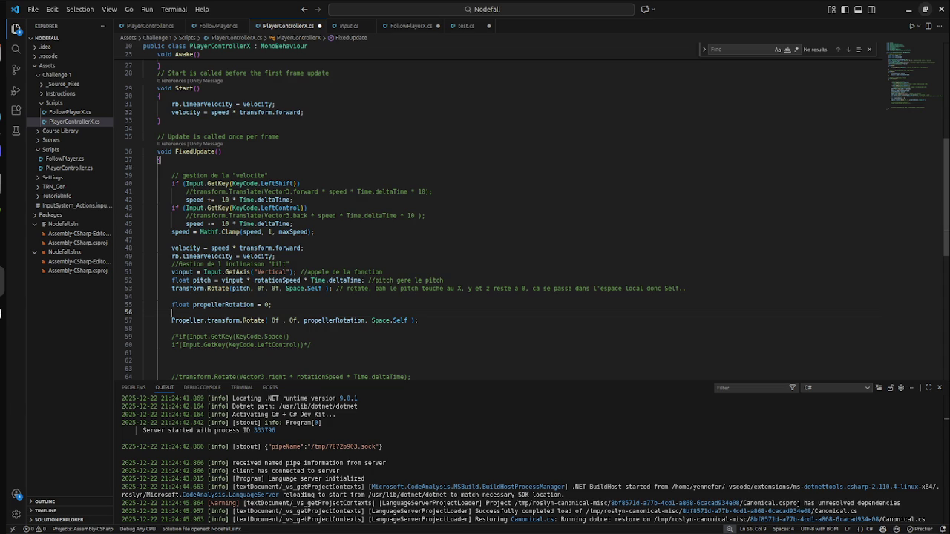
Step: Discard an 'if(speed >' attempt and start a while (!speed condition on line 56
{"action": "type", "text": "if"}
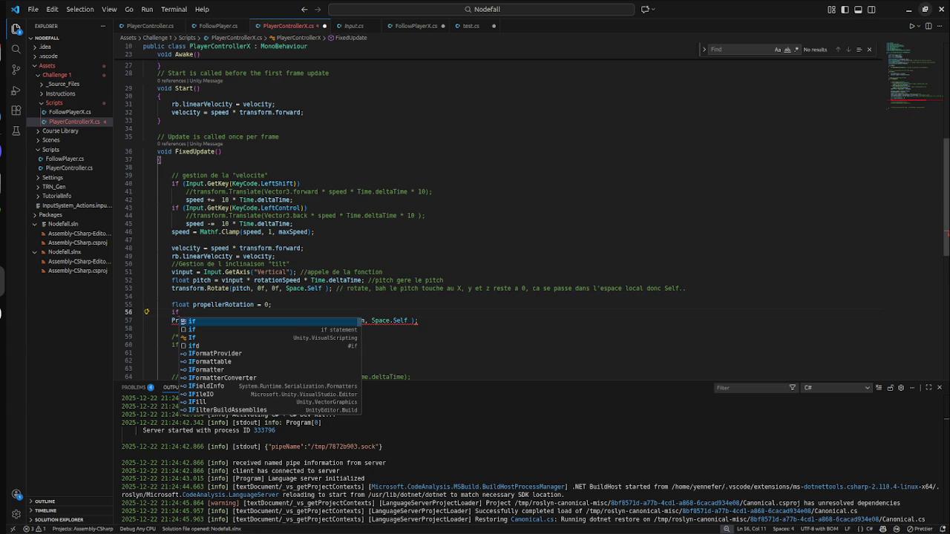
{"action": "type", "text": "("}
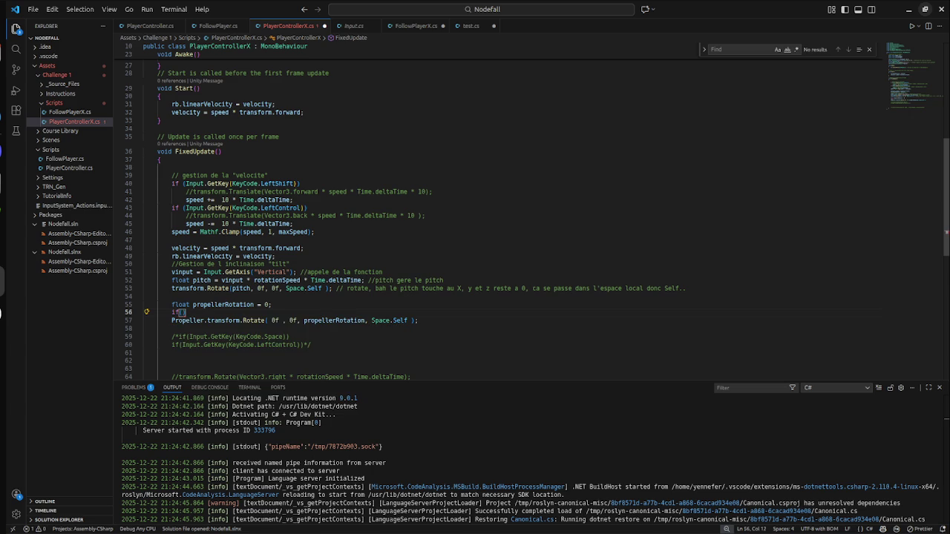
{"action": "type", "text": "speed"}
{"action": "type", "text": ">"}
{"action": "key", "text": "BackSpace"}
{"action": "key", "text": "BackSpace"}
{"action": "key", "text": "BackSpace"}
{"action": "type", "text": "while"}
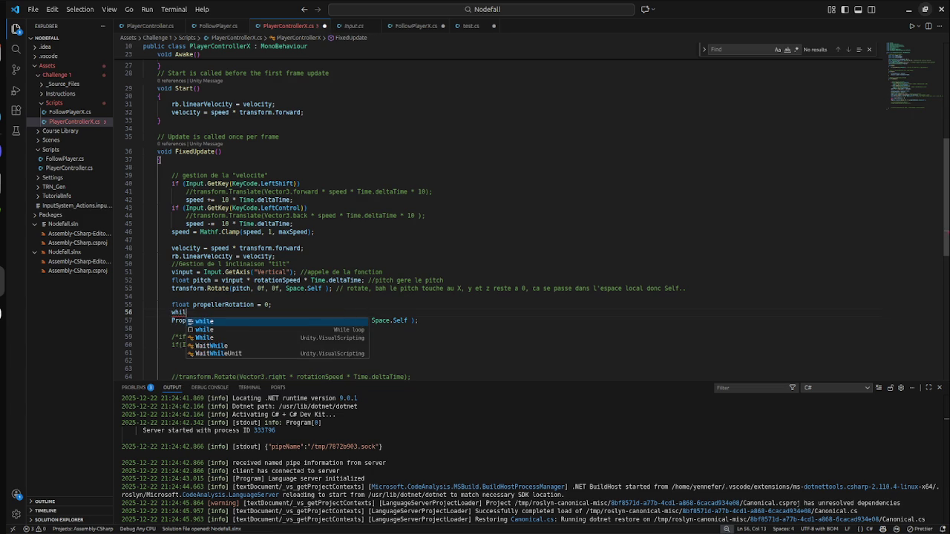
{"action": "key", "text": "Escape"}
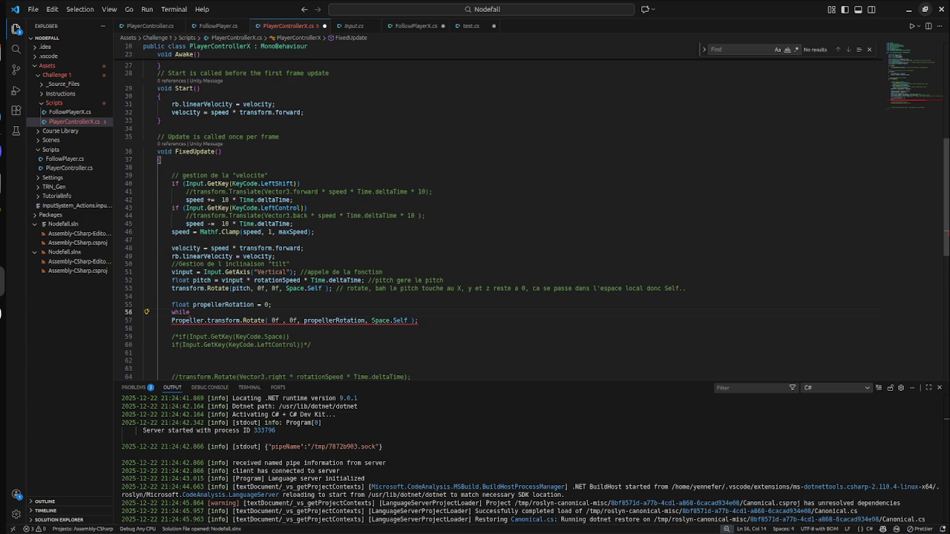
{"action": "type", "text": "("}
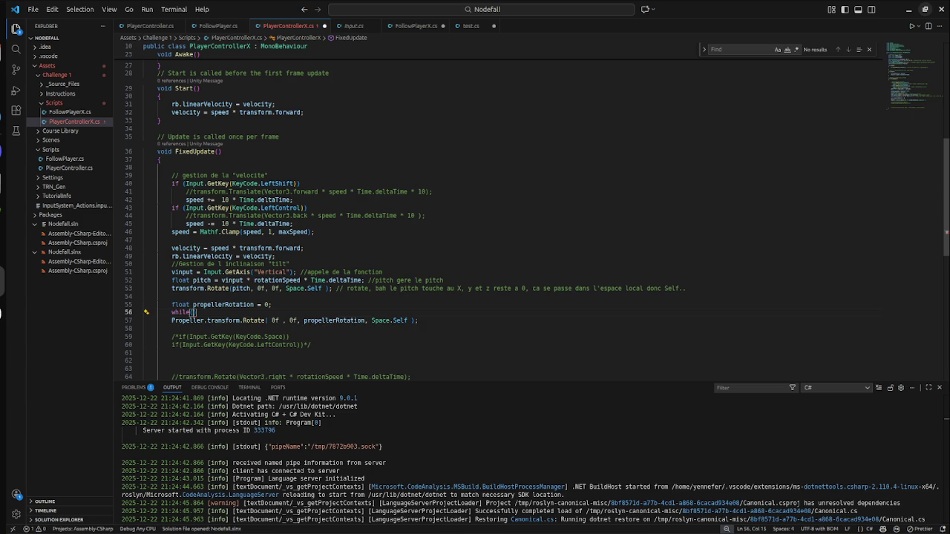
{"action": "type", "text": "!"}
{"action": "type", "text": "spee"}
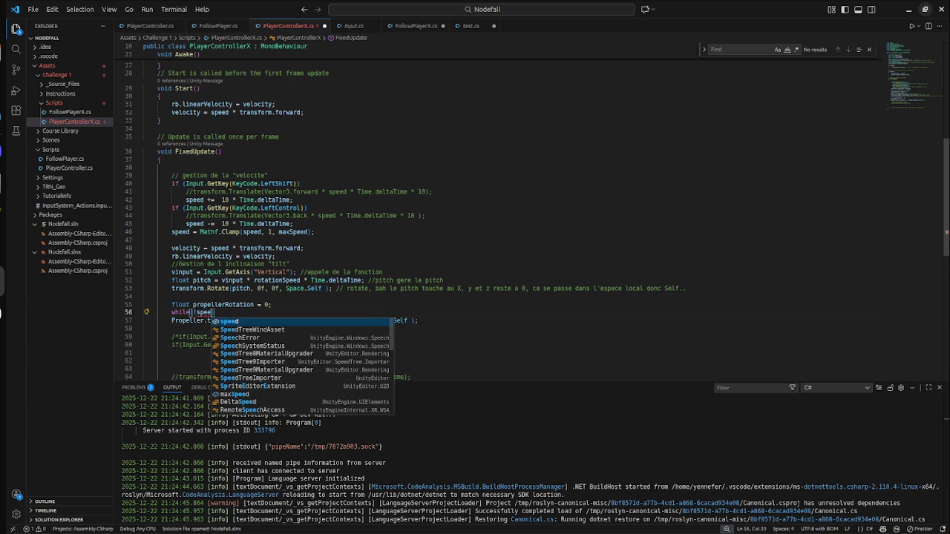
{"action": "type", "text": "d"}
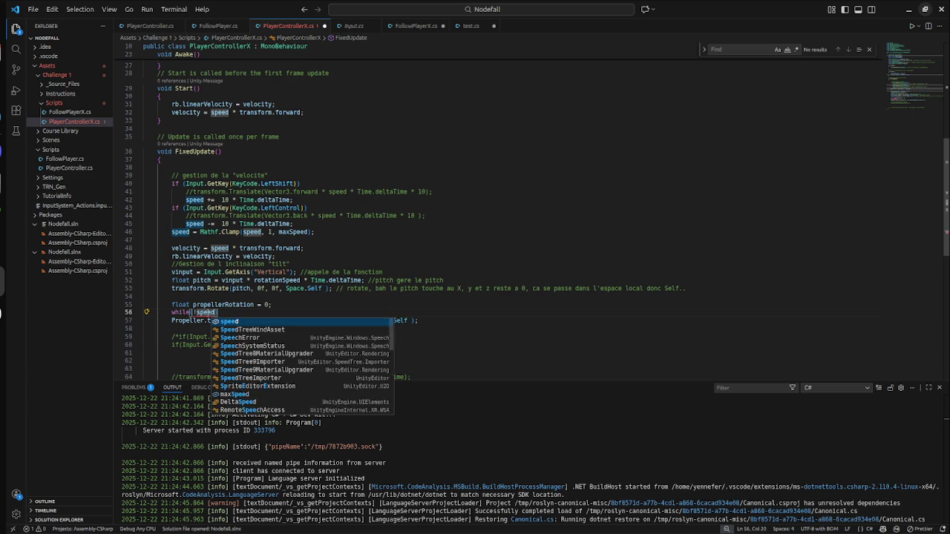
Step: Rework the while condition into speed >= 0.1, then delete the while line entirely
{"action": "key", "text": "Escape"}
{"action": "key", "text": "Left"}
{"action": "key", "text": "Left"}
{"action": "key", "text": "Left"}
{"action": "key", "text": "BackSpace"}
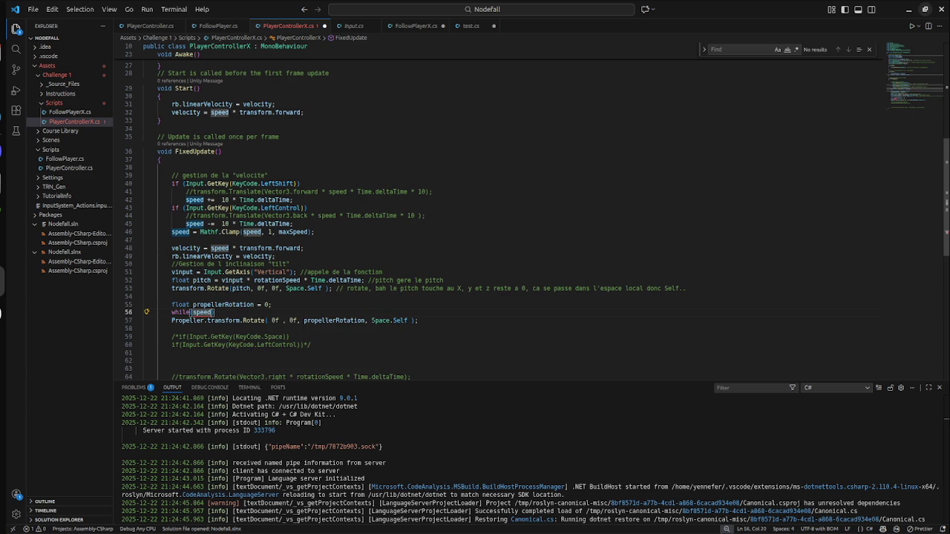
{"action": "type", "text": "="}
{"action": "key", "text": "BackSpace"}
{"action": "type", "text": "<="}
{"action": "key", "text": "BackSpace"}
{"action": "type", "text": ">= 1."}
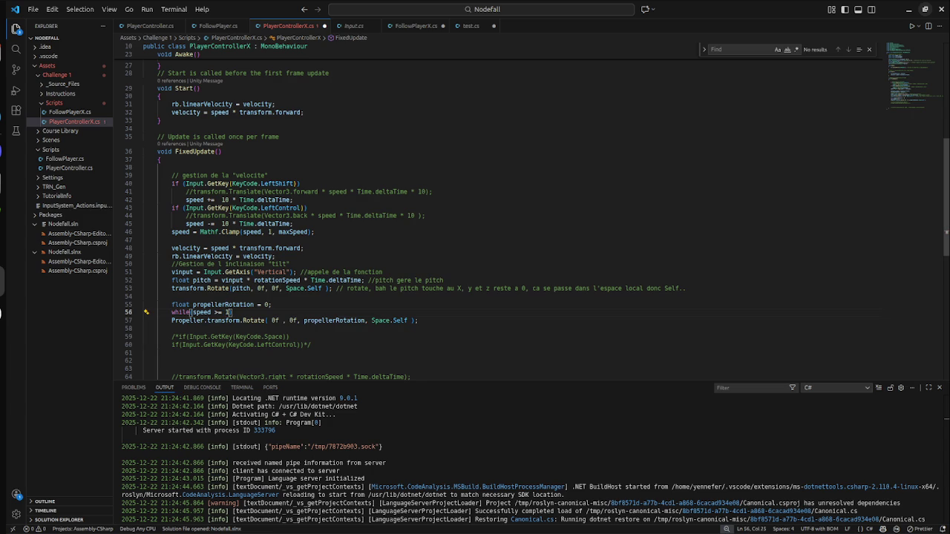
{"action": "key", "text": "BackSpace"}
{"action": "key", "text": "BackSpace"}
{"action": "type", "text": "0.1"}
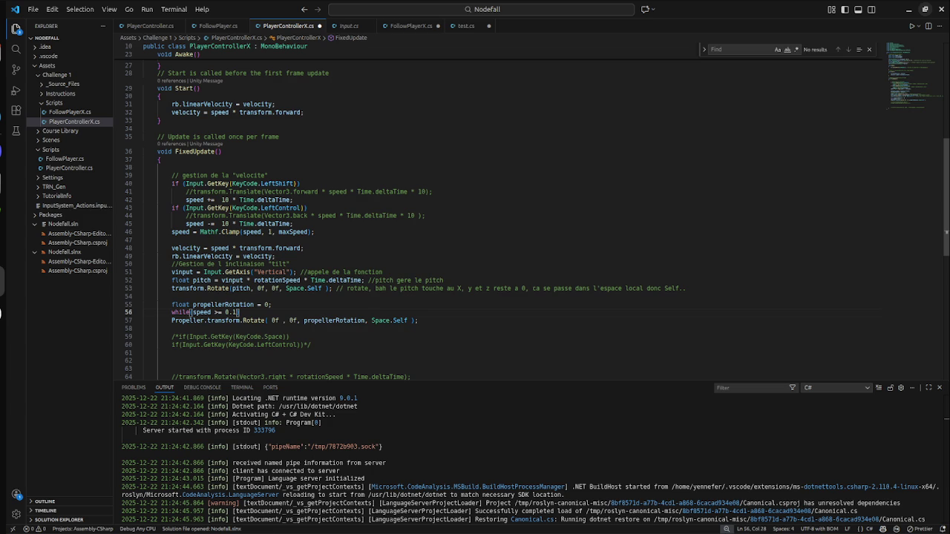
{"action": "key", "text": "BackSpace"}
{"action": "key", "text": "BackSpace"}
{"action": "key", "text": "BackSpace"}
{"action": "key", "text": "BackSpace"}
{"action": "key", "text": "BackSpace"}
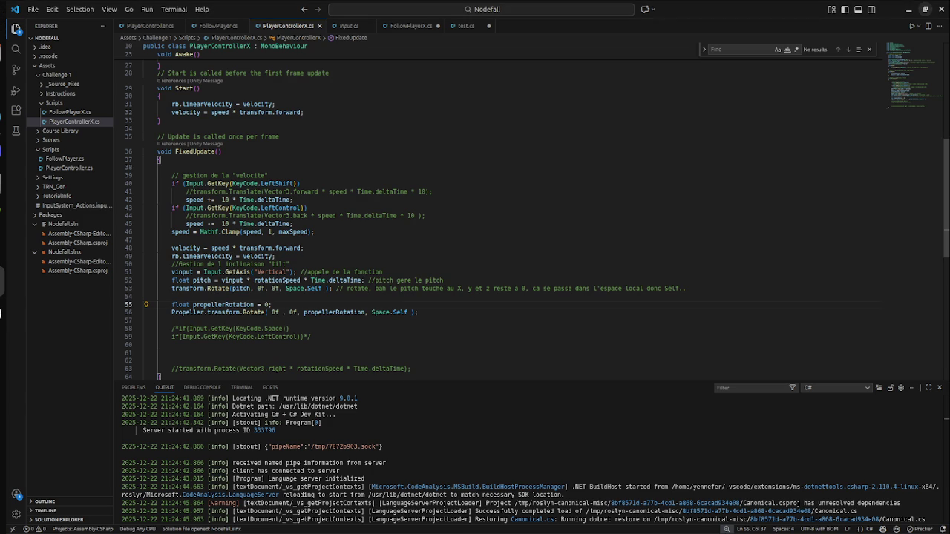
Step: Paste a speed-based Propeller Rotate line replacing the old one, completing Space.Self
{"action": "key", "text": "Return"}
{"action": "key", "text": "ctrl+v"}
{"action": "key", "text": "Up"}
{"action": "key", "text": "Delete"}
{"action": "key", "text": "Delete"}
{"action": "key", "text": "Delete"}
{"action": "key", "text": "Delete"}
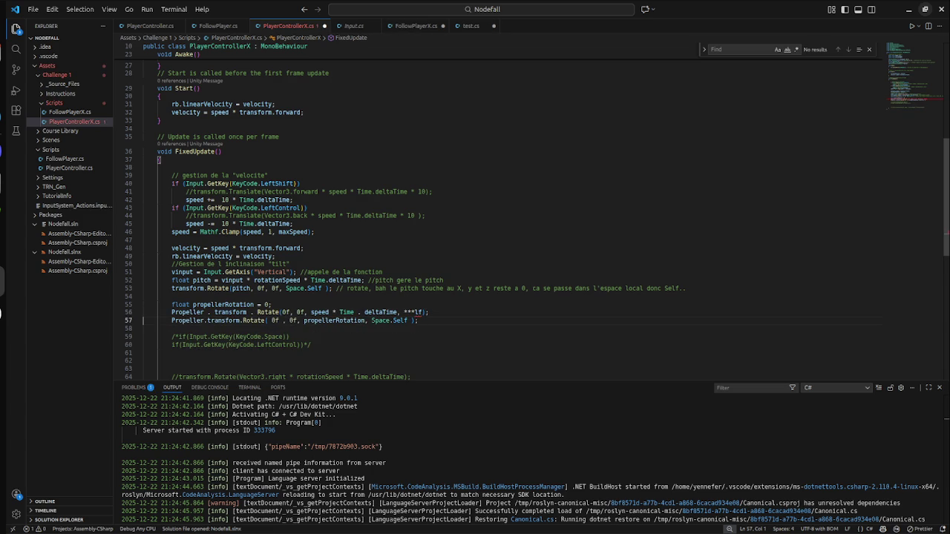
{"action": "key", "text": "Delete"}
{"action": "key", "text": "Delete"}
{"action": "key", "text": "Delete"}
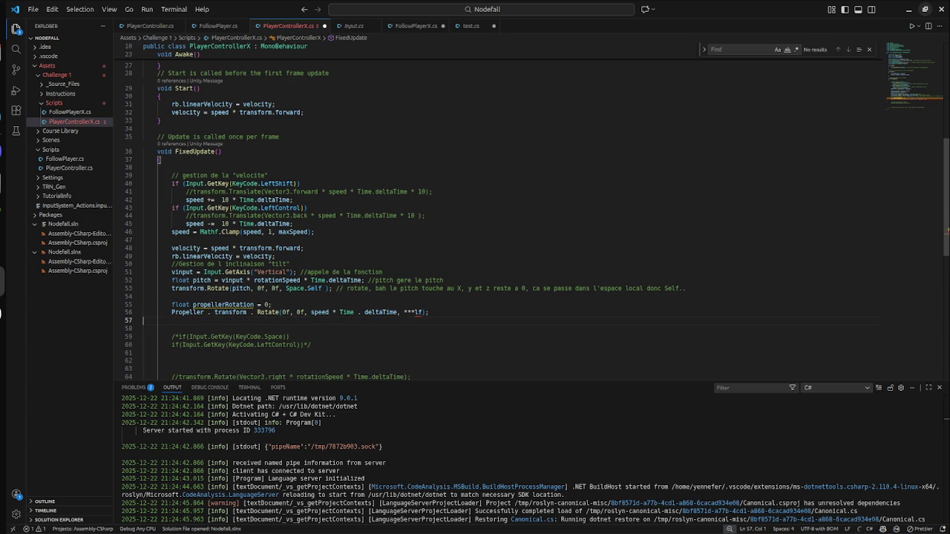
{"action": "key", "text": "BackSpace"}
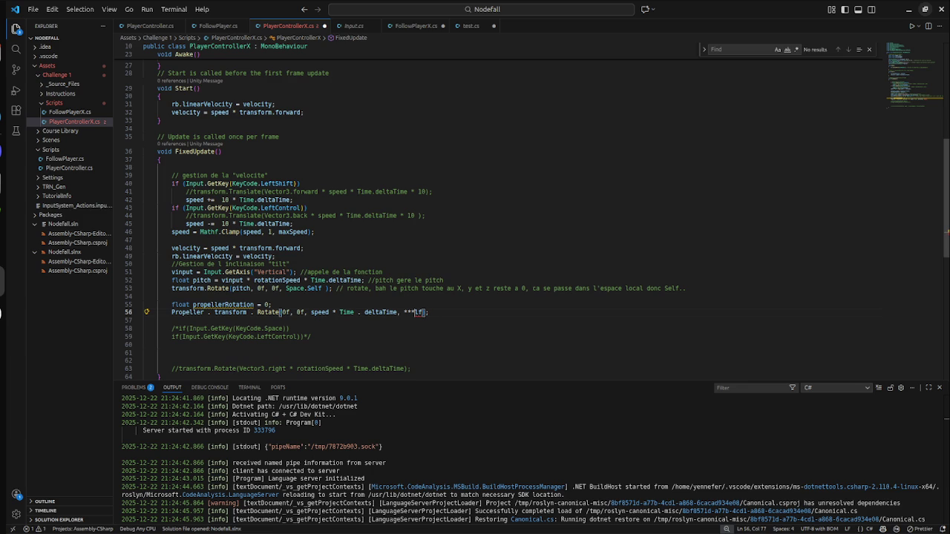
{"action": "type", "text": "Space."}
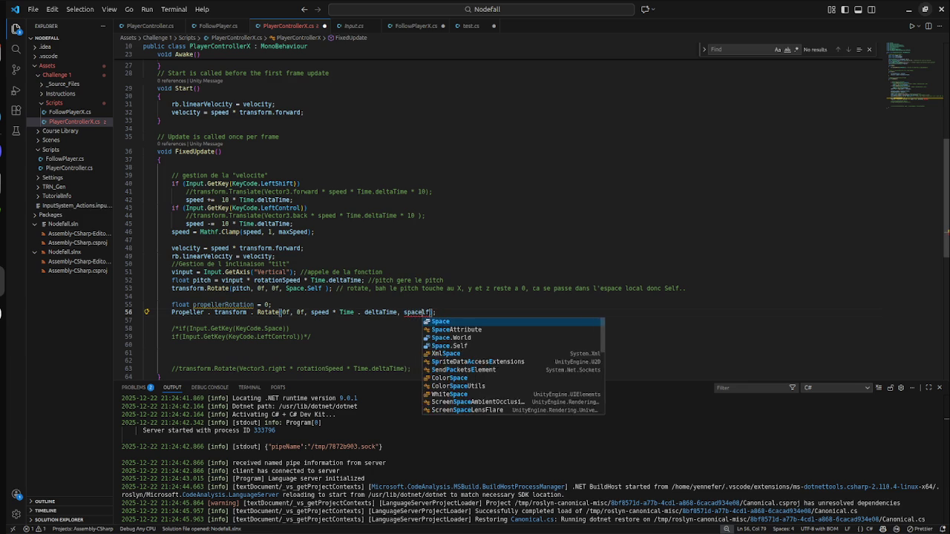
{"action": "key", "text": "Return"}
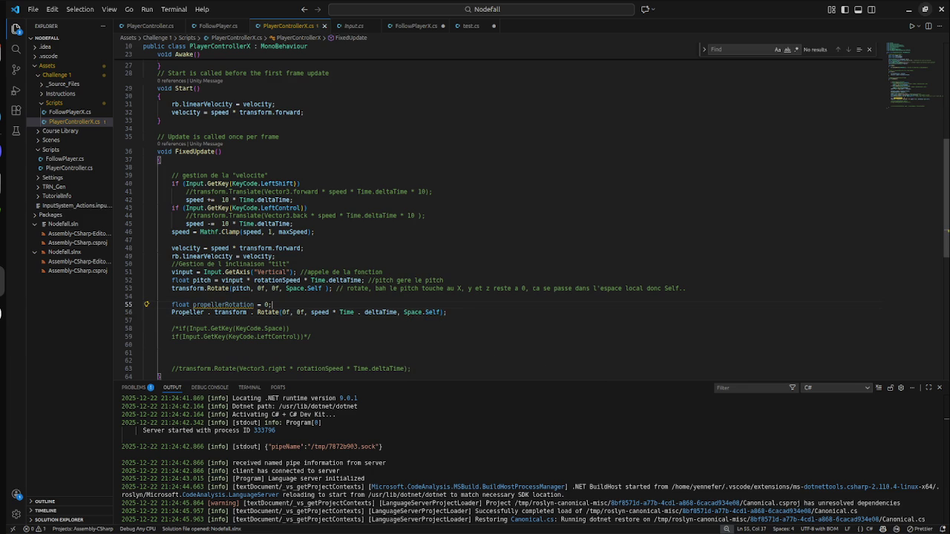
Step: Remove the stray spaces around the dot in Propeller.transform and switch toward Unity
{"action": "left_click", "coordinate": [185, 312]}
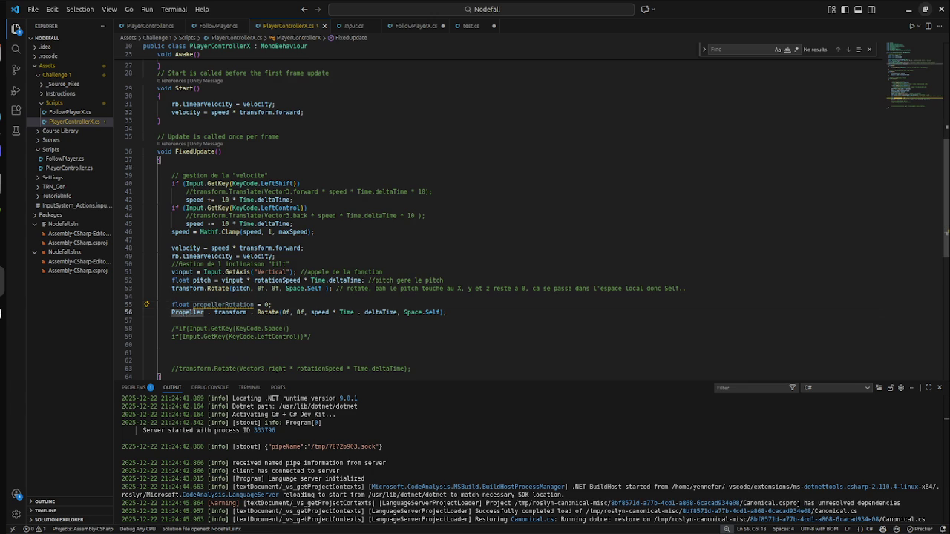
{"action": "key", "text": "Delete"}
{"action": "key", "text": "Right"}
{"action": "key", "text": "Delete"}
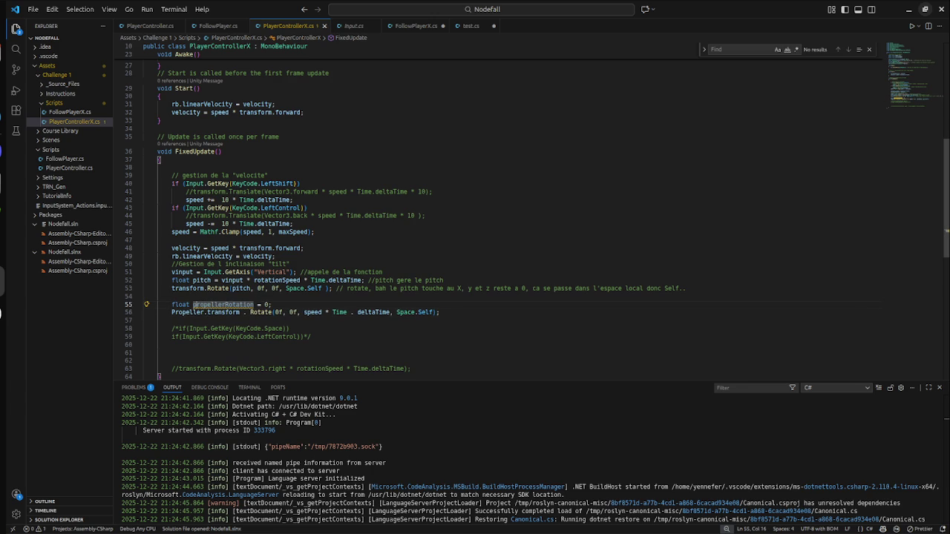
{"action": "key", "text": "Home"}
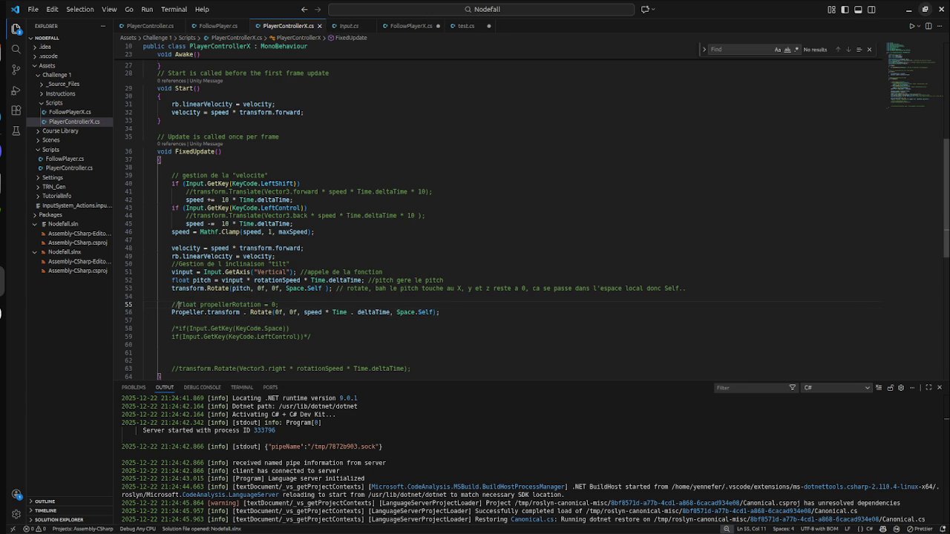
{"action": "key", "text": "super"}
{"action": "key", "text": "super"}
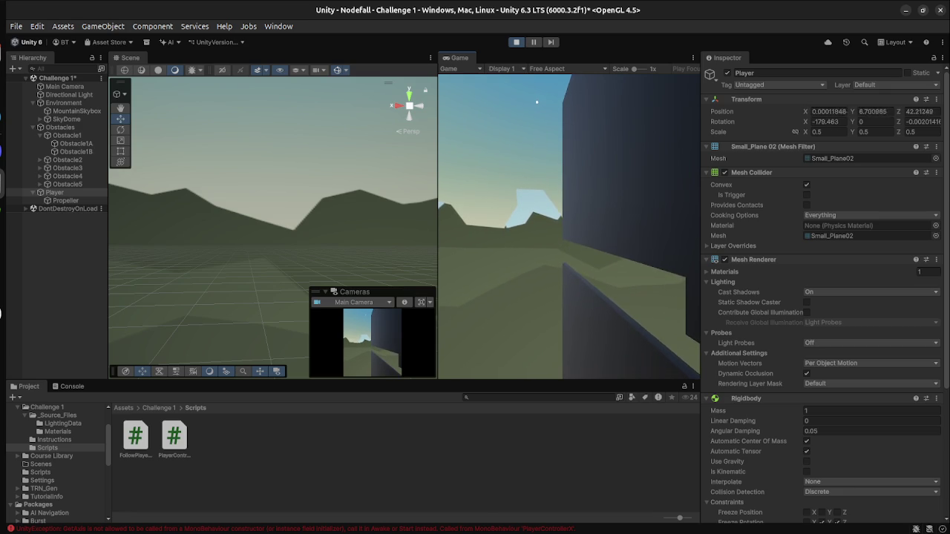
Step: Watch the play test, select SkyDome and orbit the Scene view, then stop and return to VS Code
{"action": "left_click", "coordinate": [66, 119]}
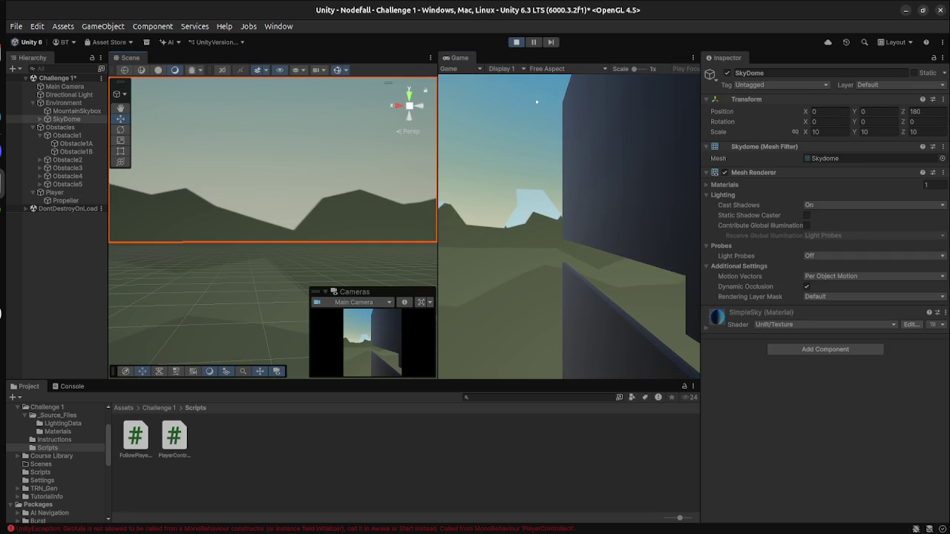
{"action": "mouse_move", "coordinate": [267, 223]}
{"action": "left_mouse_down"}
{"action": "mouse_move", "coordinate": [319, 223]}
{"action": "mouse_move", "coordinate": [364, 200]}
{"action": "mouse_move", "coordinate": [388, 161]}
{"action": "left_mouse_up"}
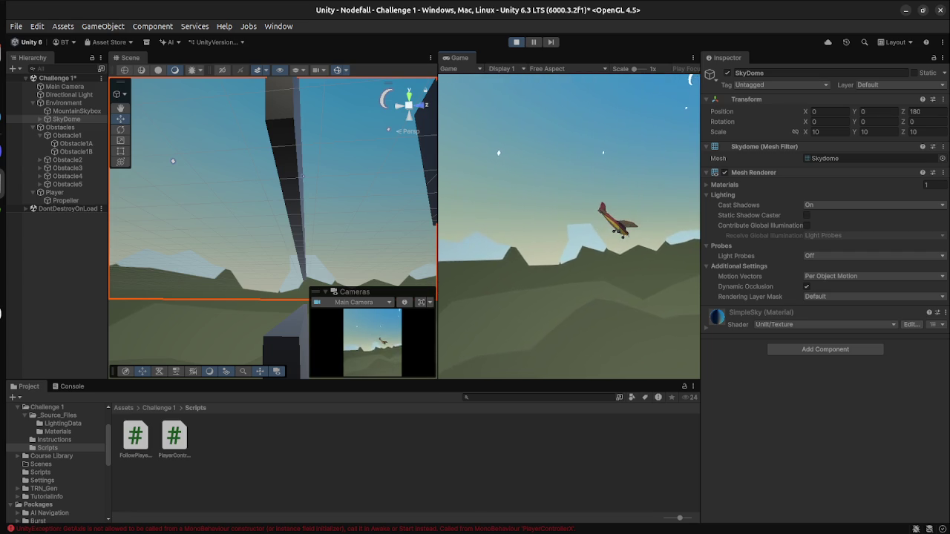
{"action": "key", "text": "ctrl+p"}
{"action": "key", "text": "super"}
{"action": "left_click", "coordinate": [734, 178]}
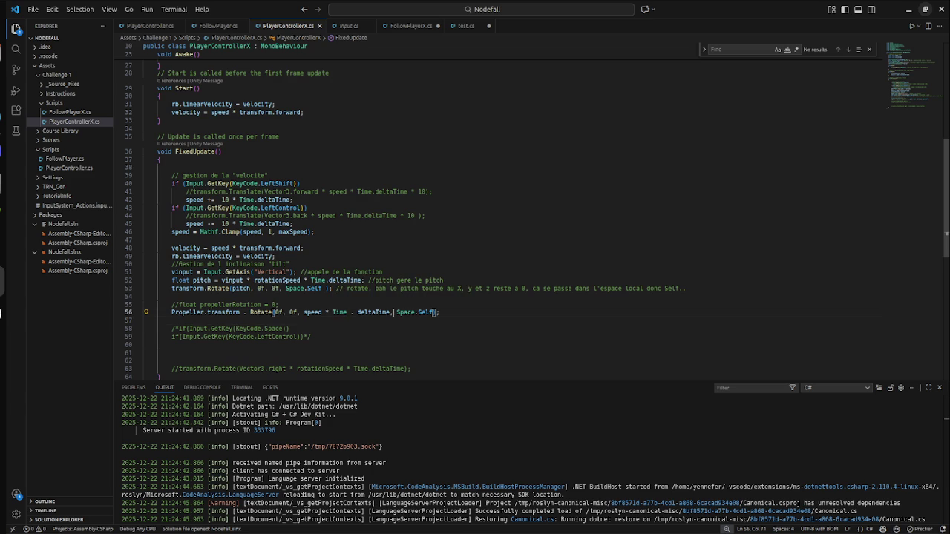
Step: Tidy Time.deltaTime and multiply the propeller rotation by 10, then switch to Unity
{"action": "left_click", "coordinate": [373, 313]}
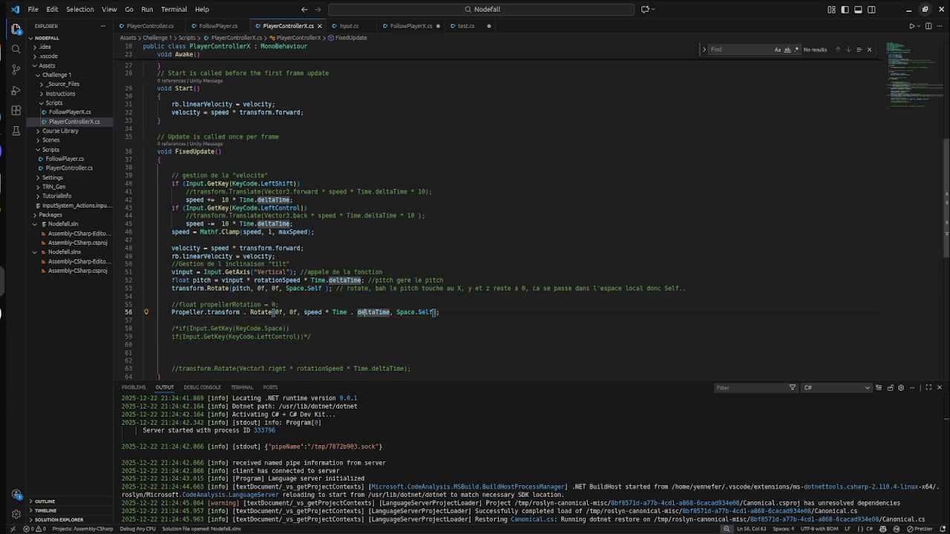
{"action": "key", "text": "BackSpace"}
{"action": "key", "text": "Left"}
{"action": "left_click", "coordinate": [354, 313]}
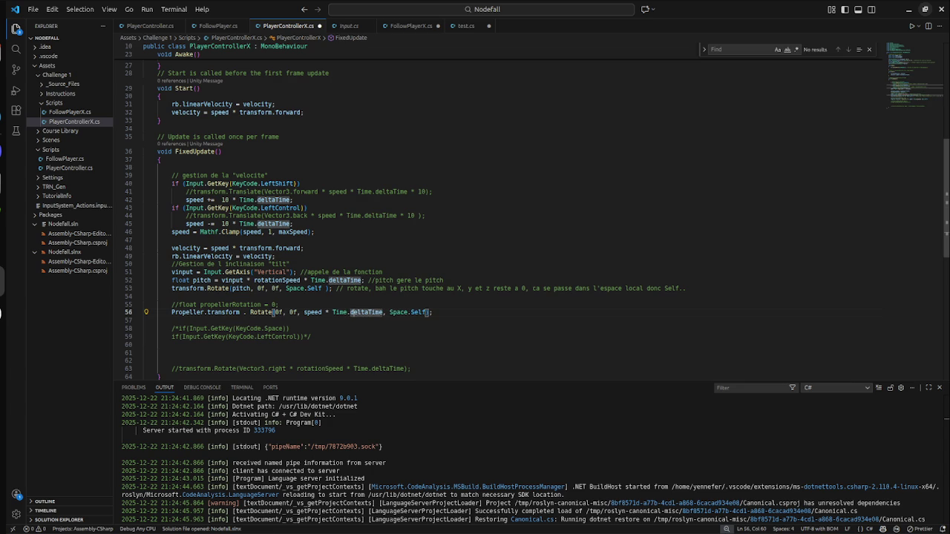
{"action": "type", "text": "+ 10"}
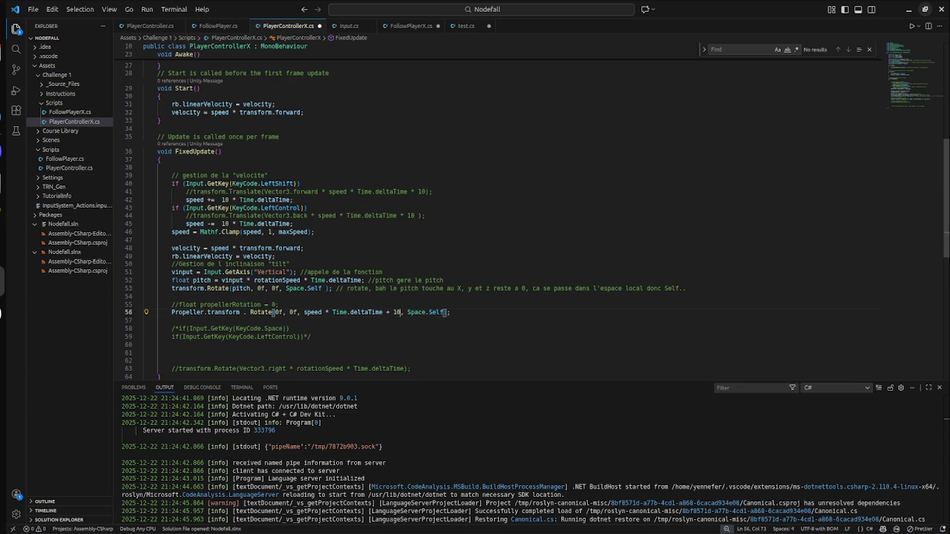
{"action": "key", "text": "Left"}
{"action": "key", "text": "Left"}
{"action": "key", "text": "BackSpace"}
{"action": "key", "text": "BackSpace"}
{"action": "type", "text": "*"}
{"action": "key", "text": "Right"}
{"action": "key", "text": "Right"}
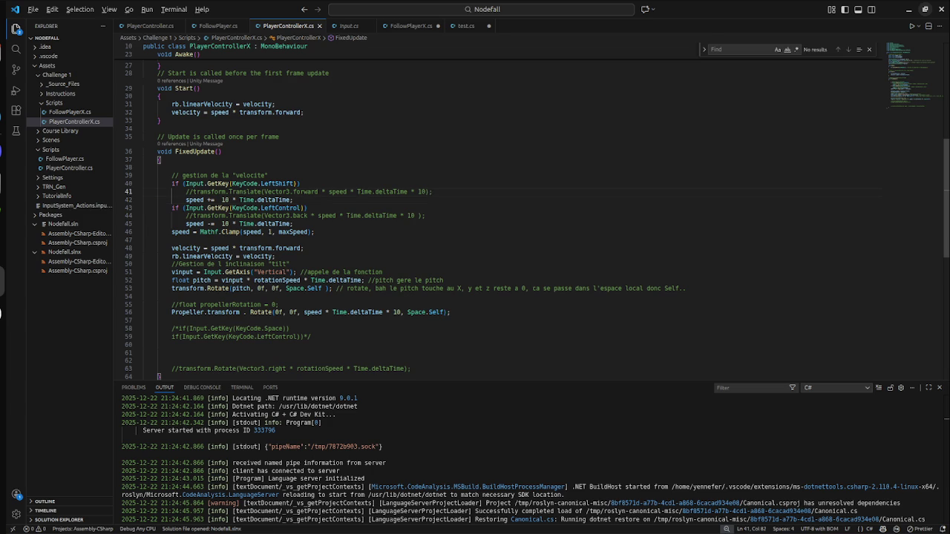
{"action": "key", "text": "alt+Tab"}
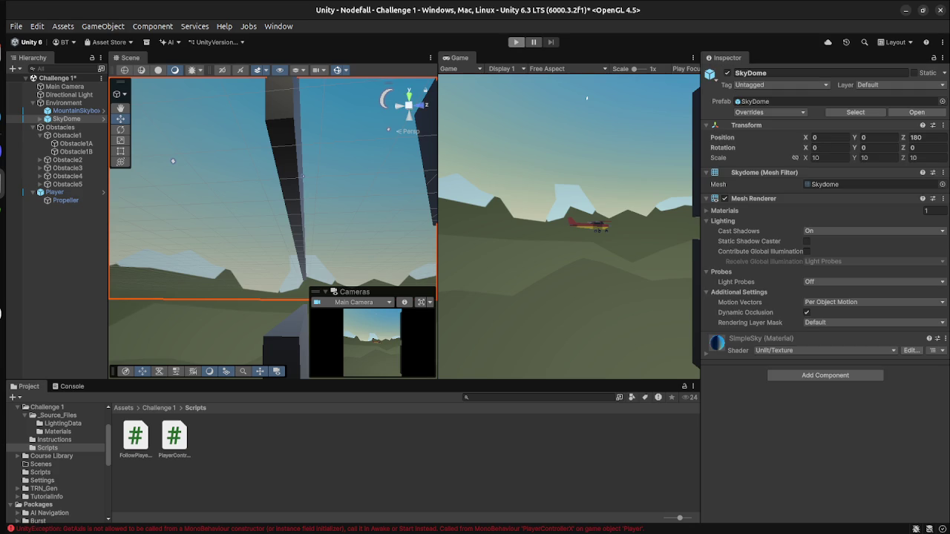
Step: Play-test the faster propeller, stop, and select Main Camera in the Hierarchy
{"action": "left_click", "coordinate": [516, 42]}
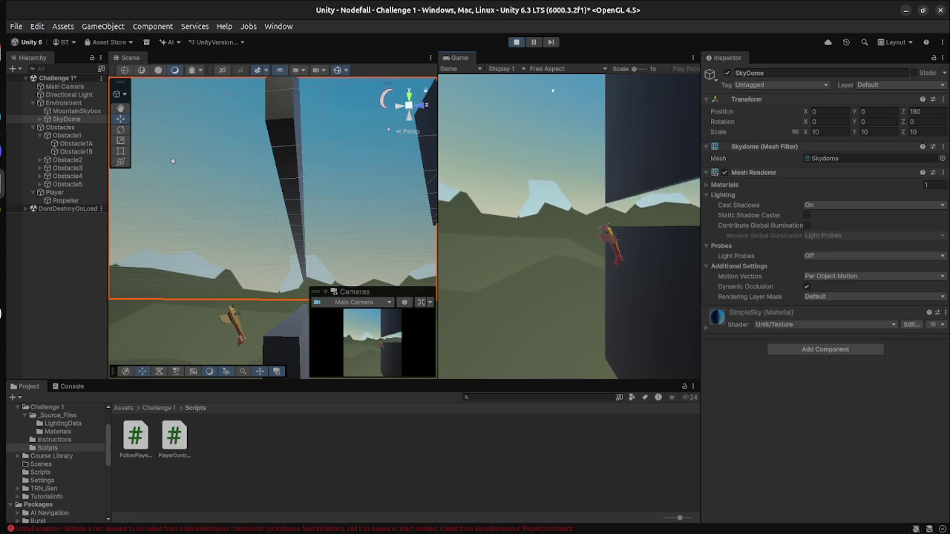
{"action": "key", "text": "ctrl+p"}
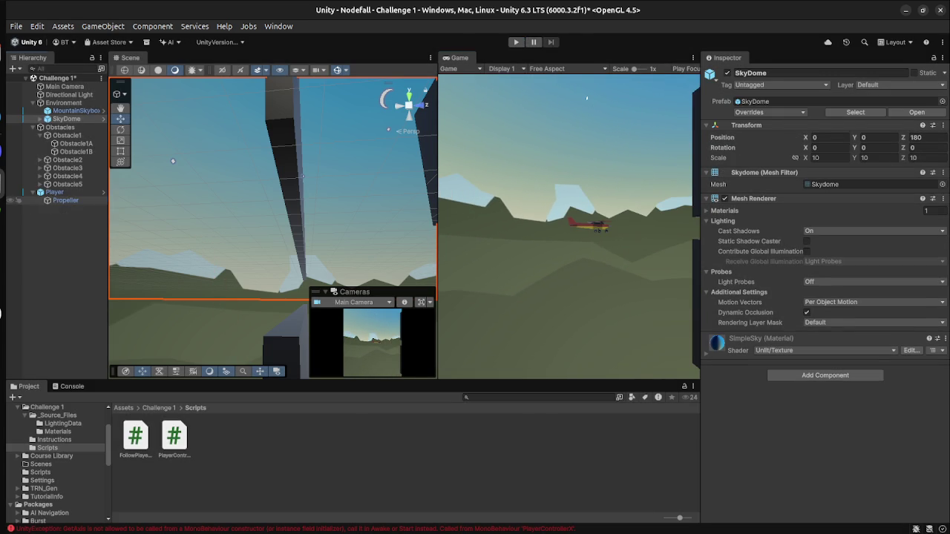
{"action": "left_click", "coordinate": [65, 86]}
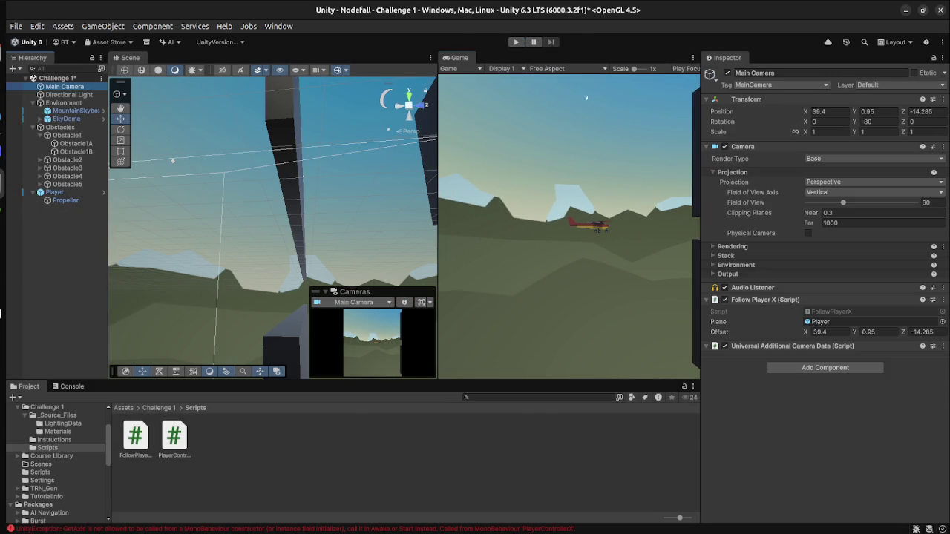
Step: Adjust the Main Camera to rotation Y -84.55, position Y 0.85 and Follow Player X offset Z 3.38
{"action": "key", "text": "f"}
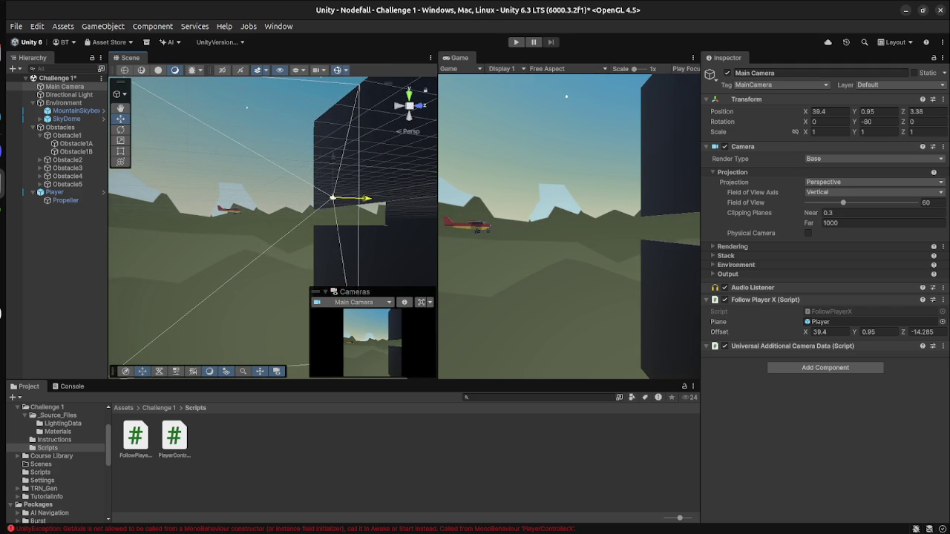
{"action": "left_click_drag", "start_coordinate": [273, 222], "coordinate": [331, 232]}
{"action": "key", "text": "Return"}
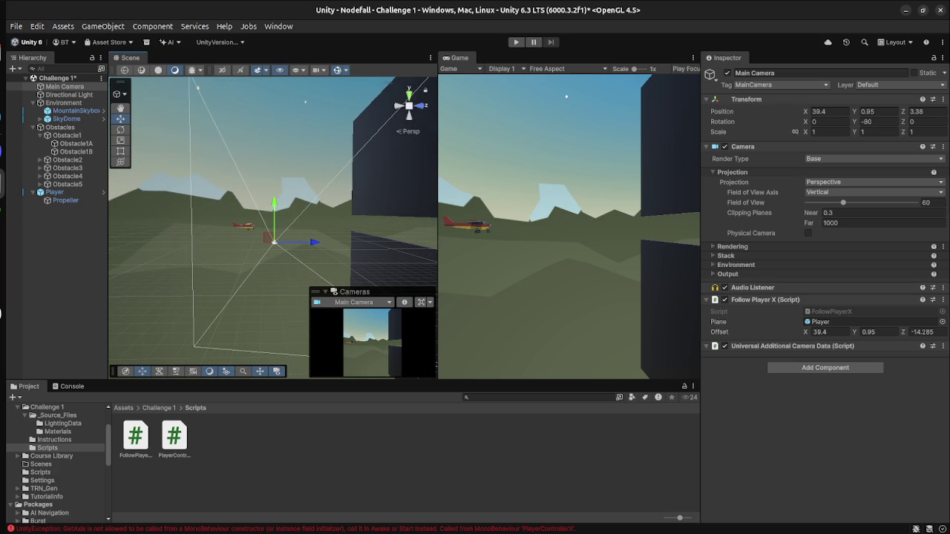
{"action": "left_click_drag", "start_coordinate": [854, 122], "coordinate": [848, 121]}
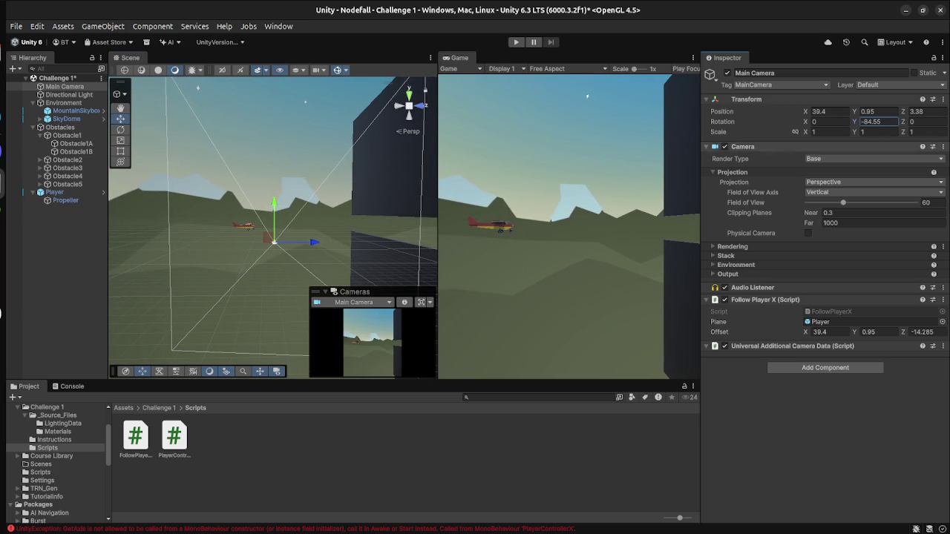
{"action": "left_click", "coordinate": [879, 111]}
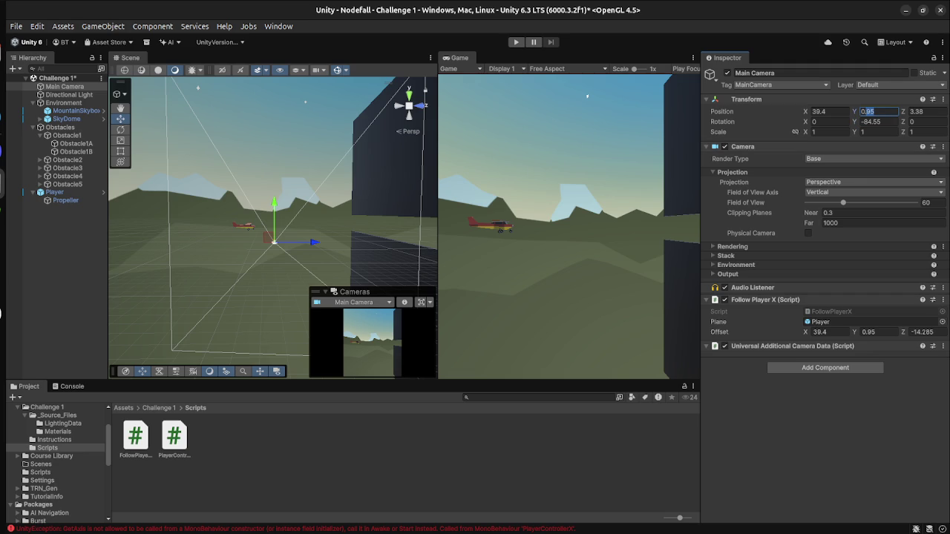
{"action": "left_click", "coordinate": [924, 332]}
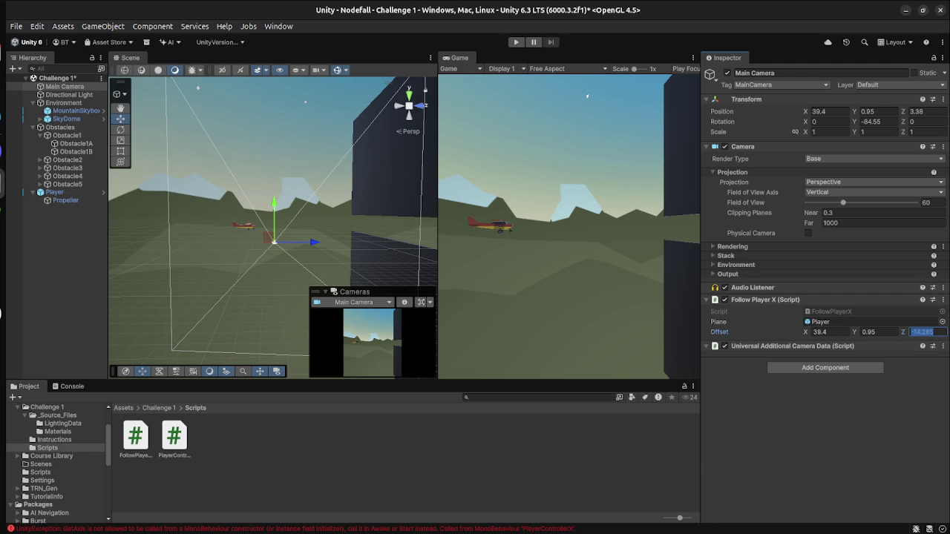
{"action": "type", "text": "3.38"}
{"action": "key", "text": "Return"}
Step: Delete '* Time.deltaTime' so the propeller turns by speed * 10, then return to Unity
{"action": "key", "text": "super"}
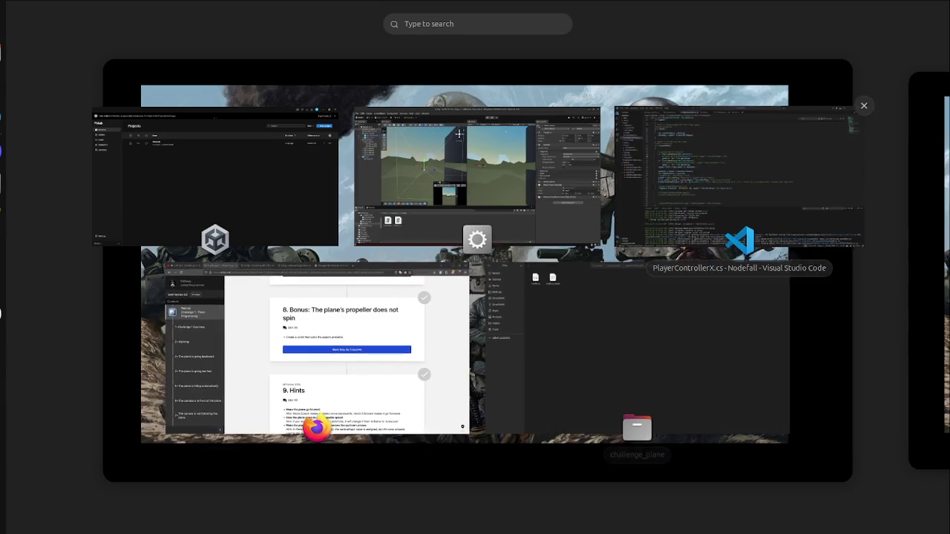
{"action": "left_click", "coordinate": [736, 178]}
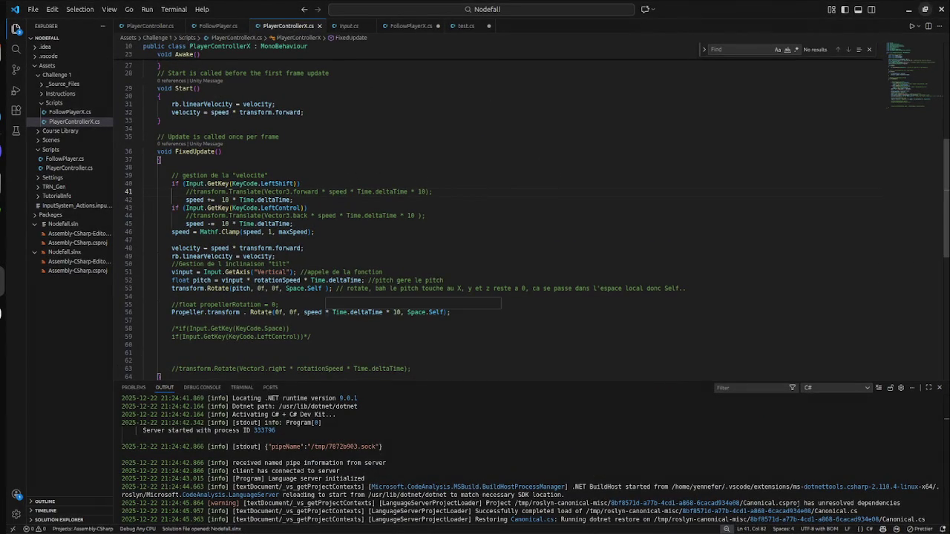
{"action": "left_click", "coordinate": [325, 312]}
{"action": "left_click_drag", "start_coordinate": [325, 312], "coordinate": [385, 312]}
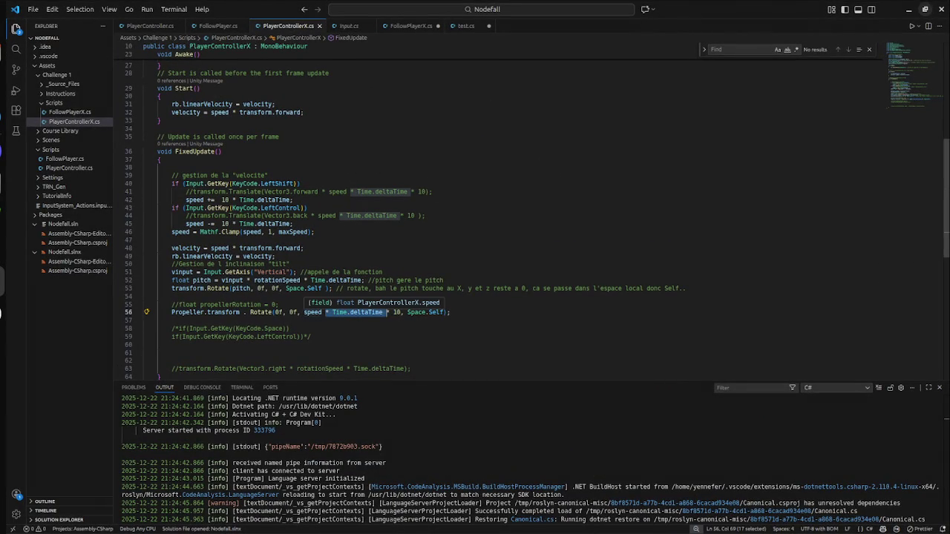
{"action": "key", "text": "BackSpace"}
{"action": "left_click", "coordinate": [185, 345]}
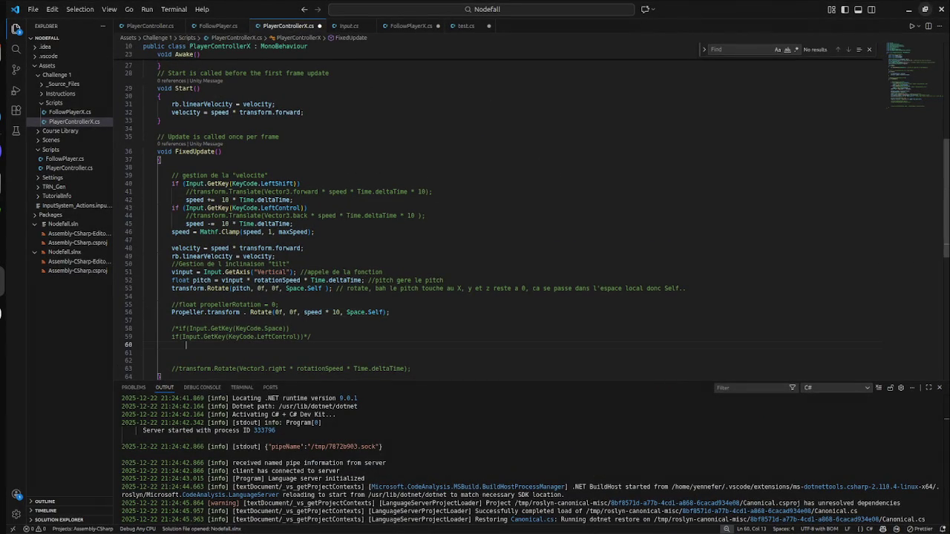
{"action": "key", "text": "super"}
{"action": "left_click", "coordinate": [475, 178]}
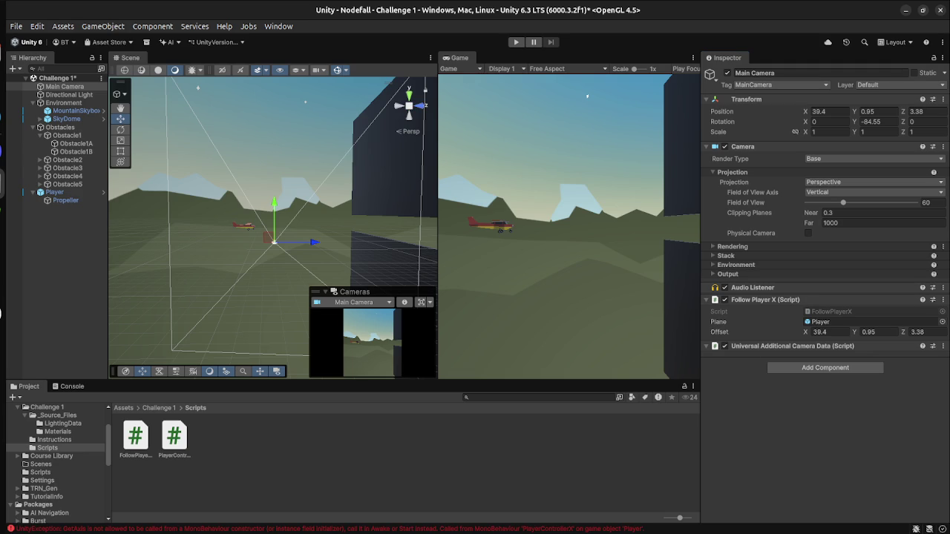
Step: Enter Play mode to test the plane's adjusted camera and faster-spinning propeller
{"action": "key", "text": "ctrl+p"}
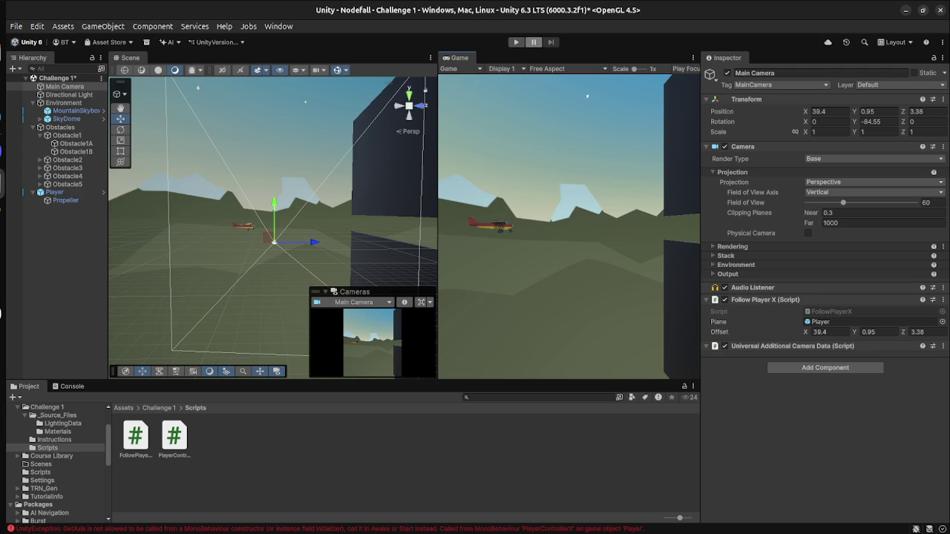
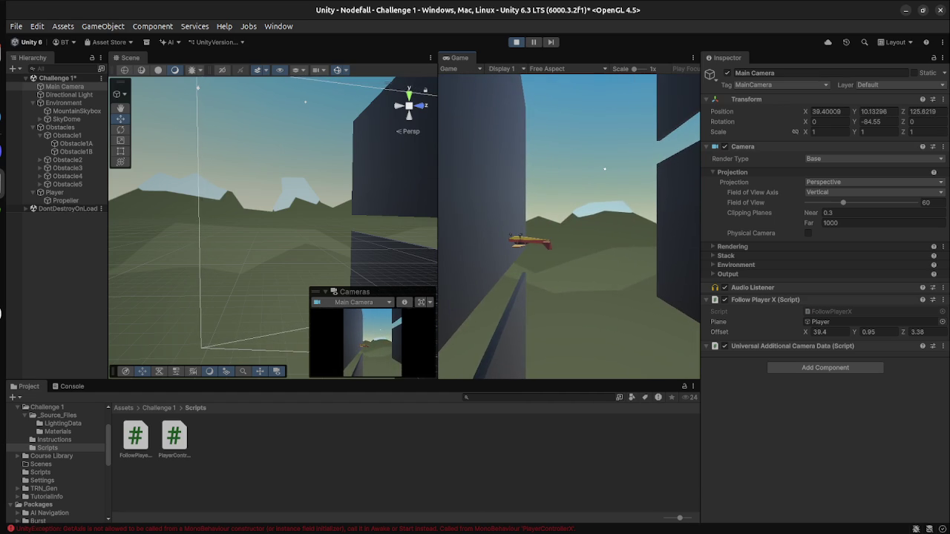
Step: Stop the running game in Unity and bring PlayerControllerX.cs back up in VS Code
{"action": "left_click", "coordinate": [516, 42]}
{"action": "key", "text": "super"}
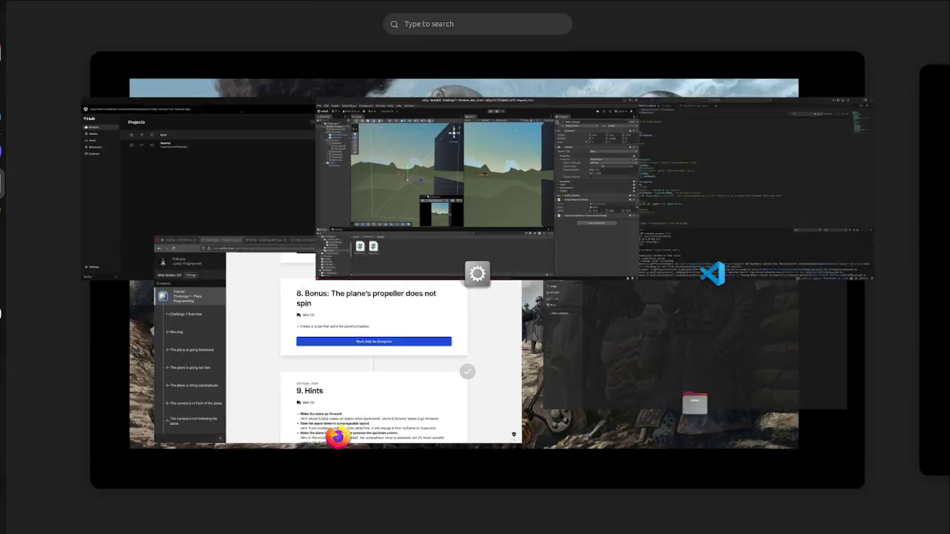
{"action": "left_click", "coordinate": [743, 179]}
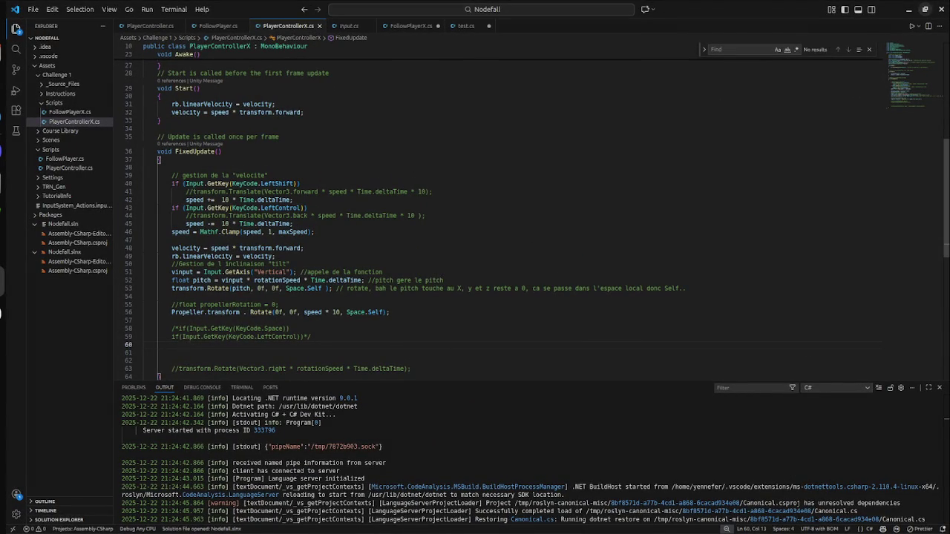
Step: Look over the FixedUpdate movement code around lines 53 to 57
{"action": "left_click", "coordinate": [149, 320]}
{"action": "scroll", "coordinate": [519, 212], "scroll_direction": "up", "scroll_amount": 8}
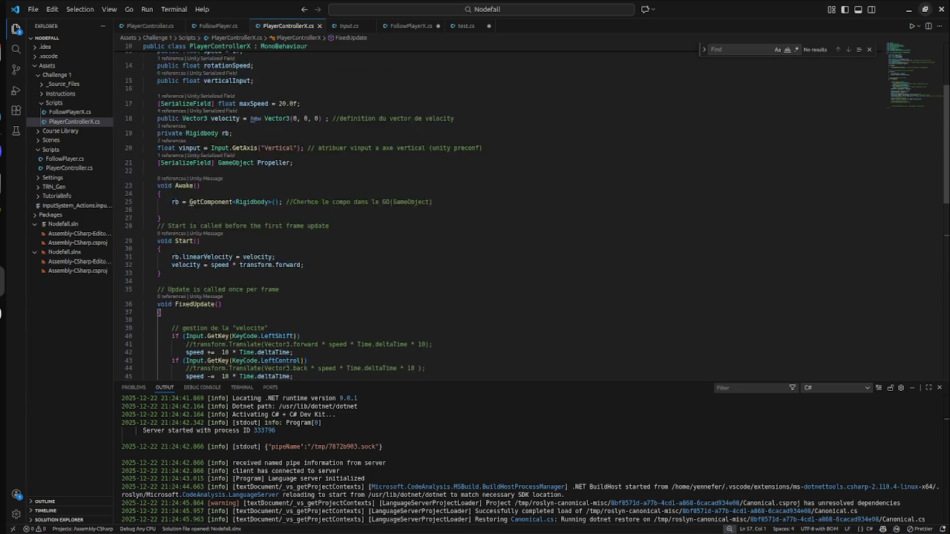
{"action": "scroll", "coordinate": [520, 211], "scroll_direction": "down", "scroll_amount": 5}
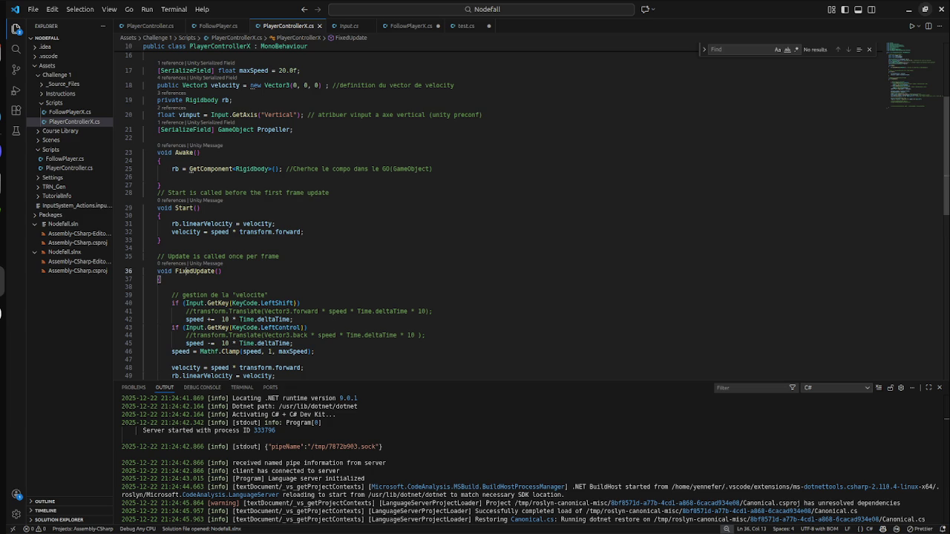
{"action": "scroll", "coordinate": [433, 255], "scroll_direction": "down", "scroll_amount": 4}
{"action": "left_click", "coordinate": [433, 256]}
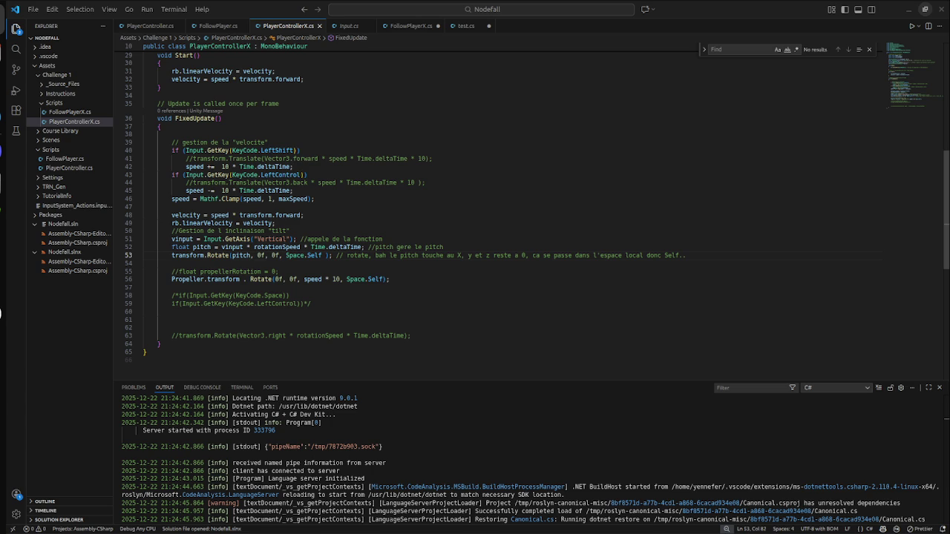
{"action": "key", "text": "super"}
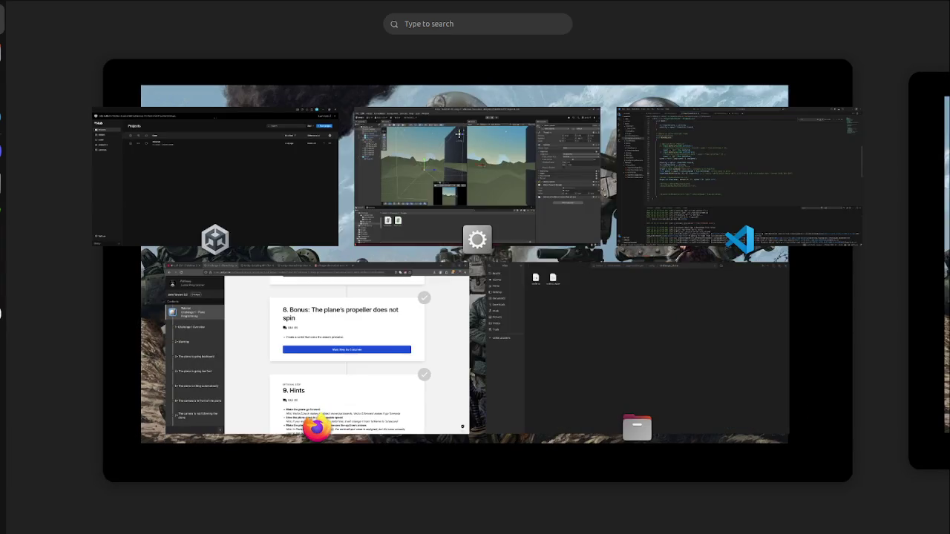
Step: Mark Challenge 1 steps 9 (Hints) and 10 complete, then open Lab 1 - Project Design Document
{"action": "left_click", "coordinate": [570, 274]}
{"action": "left_click", "coordinate": [570, 273]}
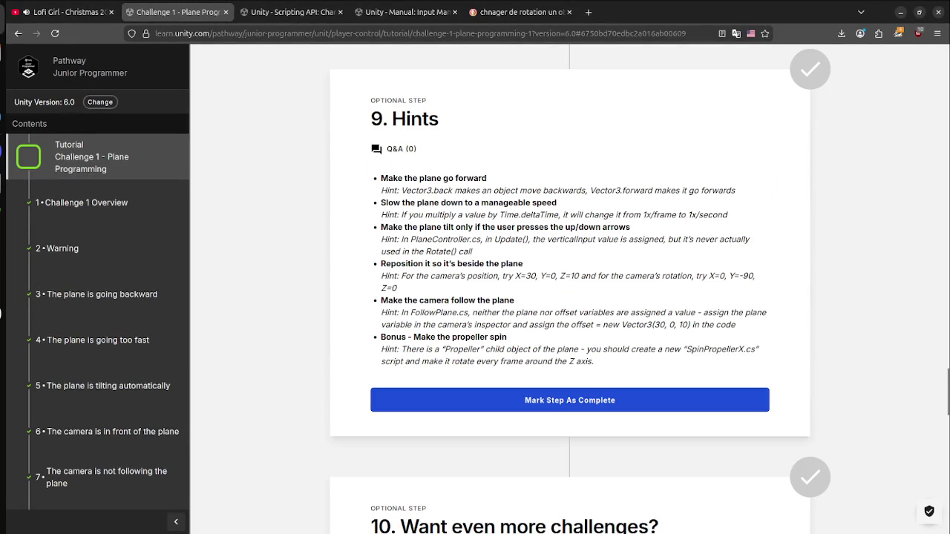
{"action": "key", "text": "Return"}
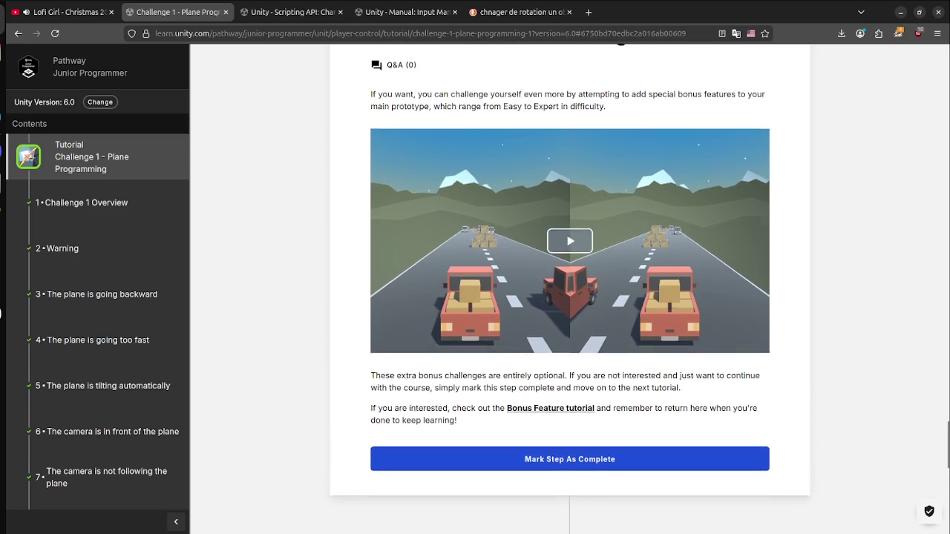
{"action": "scroll", "coordinate": [570, 297], "scroll_direction": "down", "scroll_amount": 3}
{"action": "scroll", "coordinate": [97, 296], "scroll_direction": "down", "scroll_amount": 5}
{"action": "scroll", "coordinate": [96, 371], "scroll_direction": "up", "scroll_amount": 2}
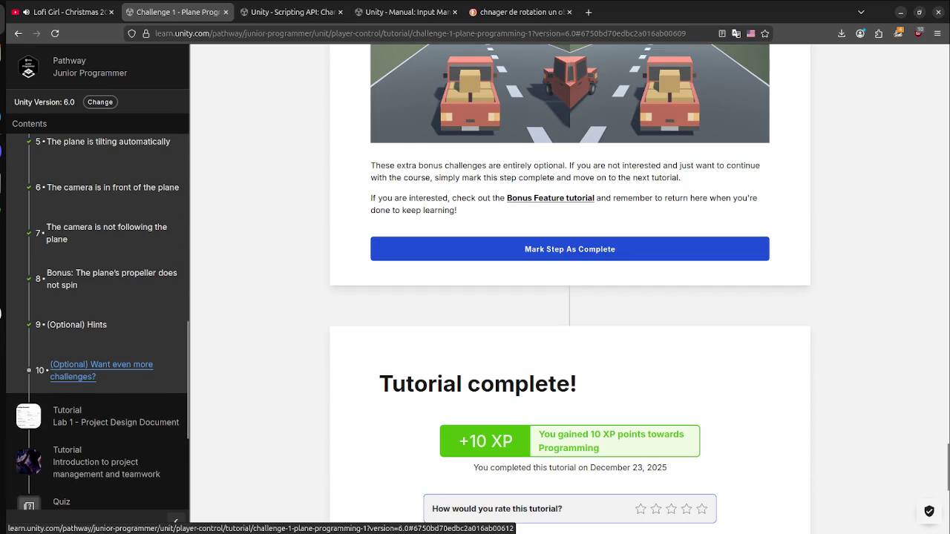
{"action": "left_click", "coordinate": [570, 249]}
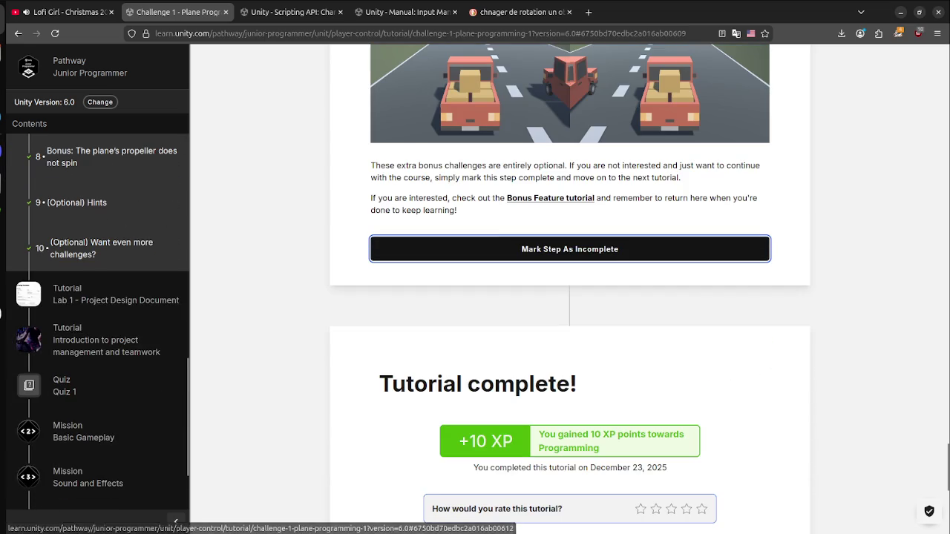
{"action": "left_click", "coordinate": [115, 300]}
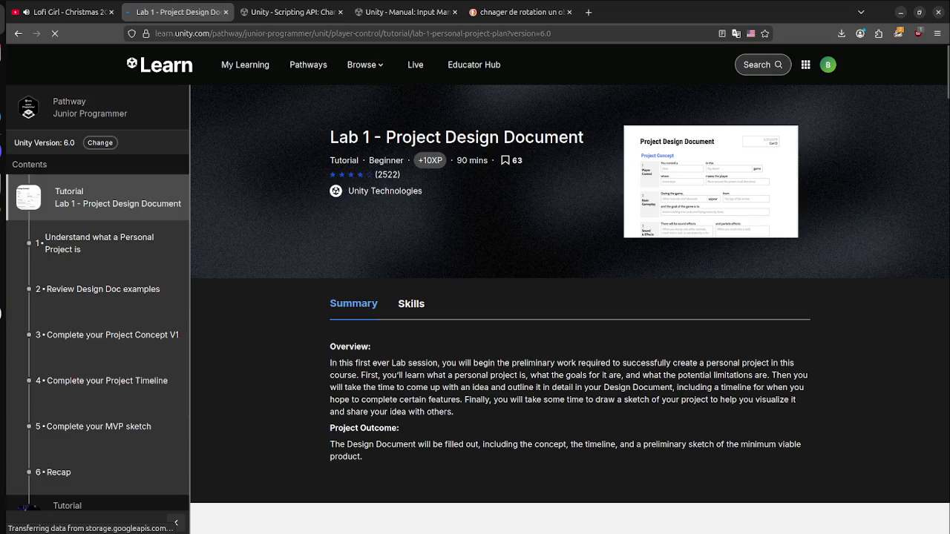
{"action": "key", "text": "super"}
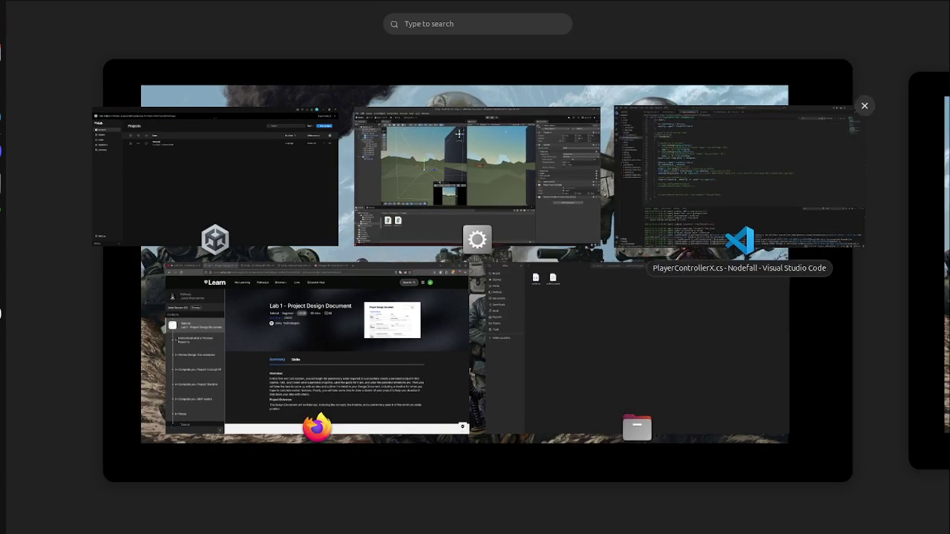
Step: Select all of the PlayerControllerX.cs script in VS Code
{"action": "left_click", "coordinate": [739, 178]}
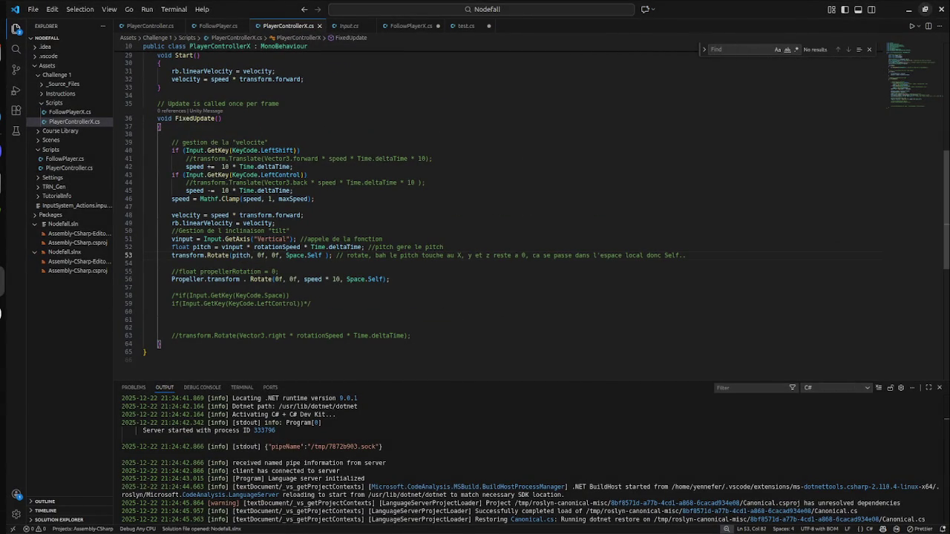
{"action": "key", "text": "ctrl+a"}
{"action": "left_click", "coordinate": [551, 256]}
Step: Open code.cs from the challenge_plane folder in Text Editor
{"action": "left_click", "coordinate": [2, 51]}
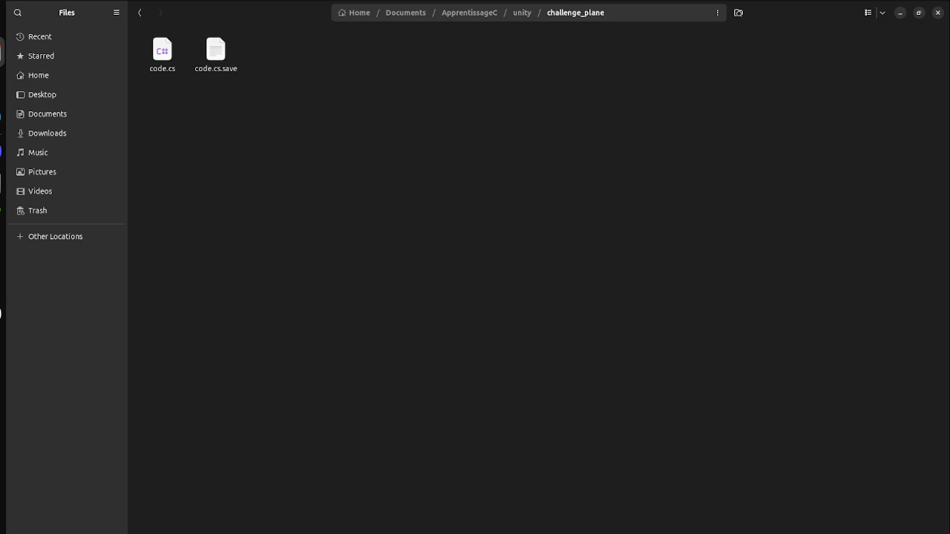
{"action": "double_click", "coordinate": [162, 52]}
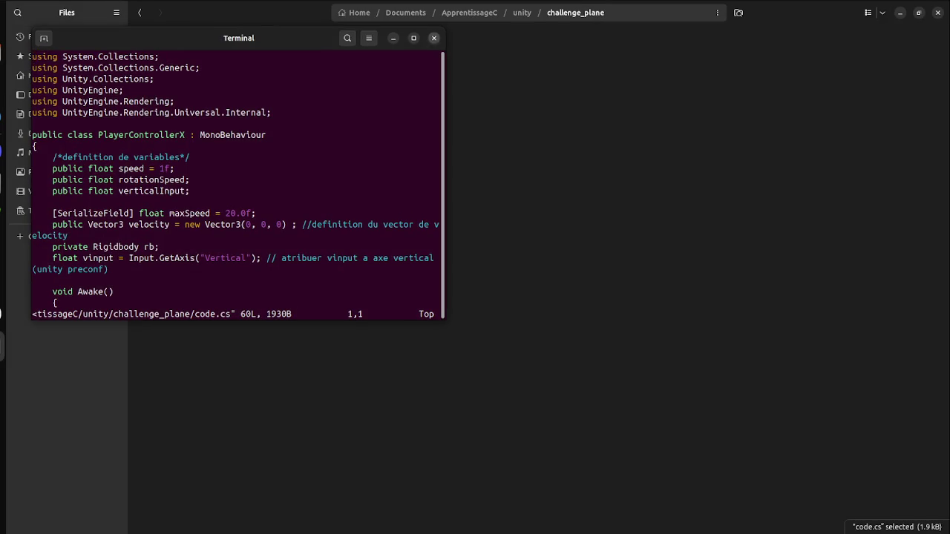
{"action": "right_click", "coordinate": [163, 72]}
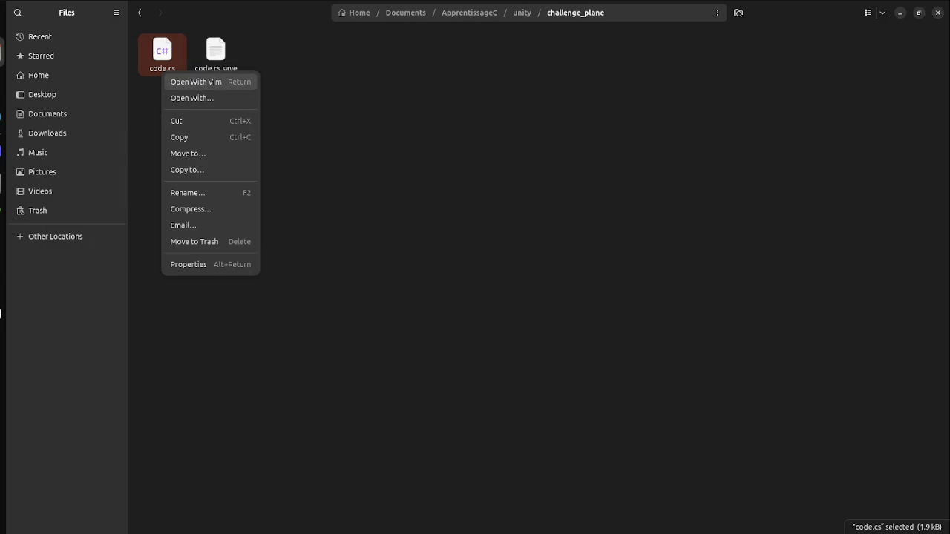
{"action": "key", "text": "Down"}
{"action": "key", "text": "Return"}
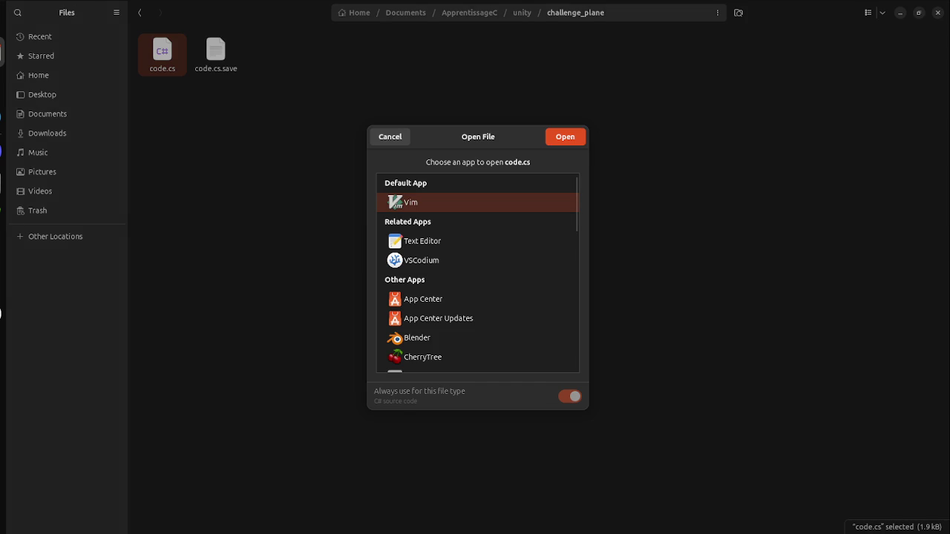
{"action": "key", "text": "Down"}
{"action": "key", "text": "Return"}
Step: Replace code.cs with the pasted script, save and close it, and return to the unity folder
{"action": "key", "text": "ctrl+a"}
{"action": "key", "text": "ctrl+v"}
{"action": "key", "text": "ctrl+s"}
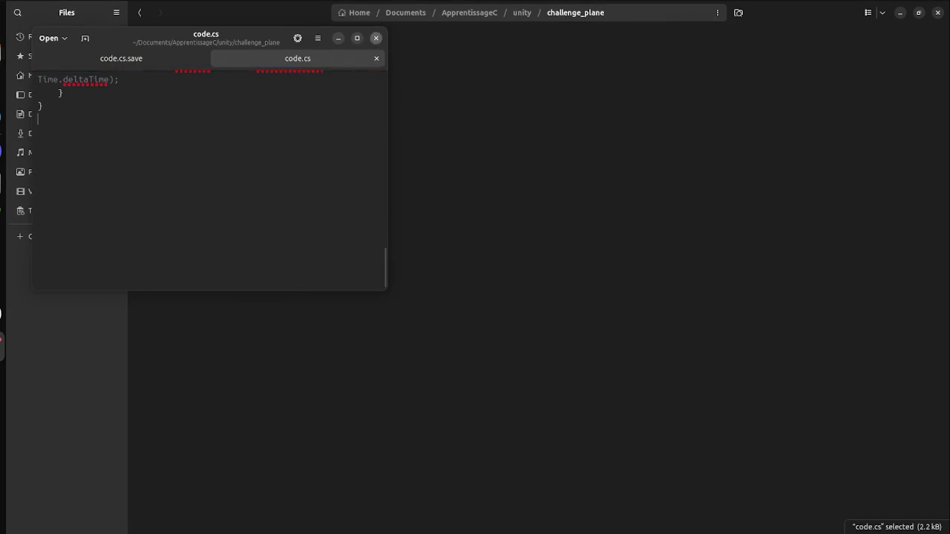
{"action": "key", "text": "ctrl+q"}
{"action": "key", "text": "alt+Up"}
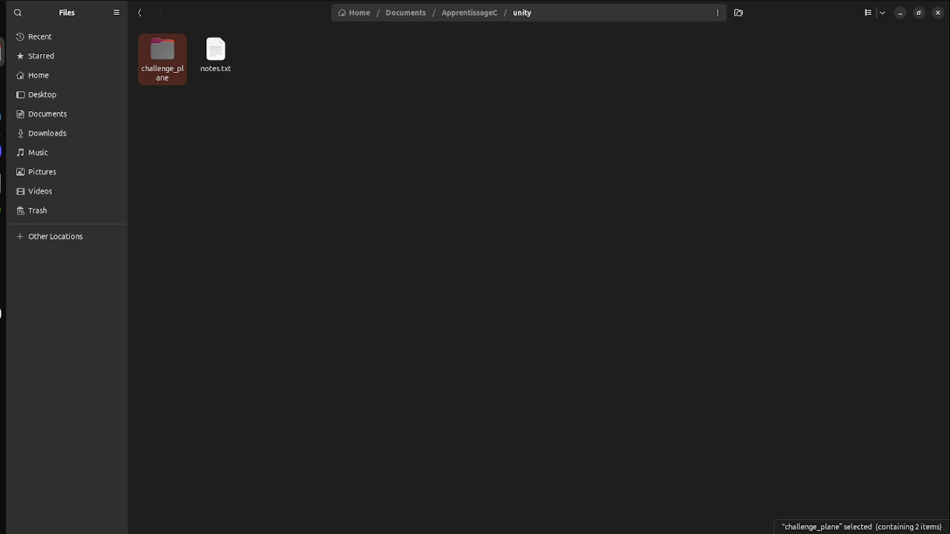
{"action": "left_click", "coordinate": [900, 12]}
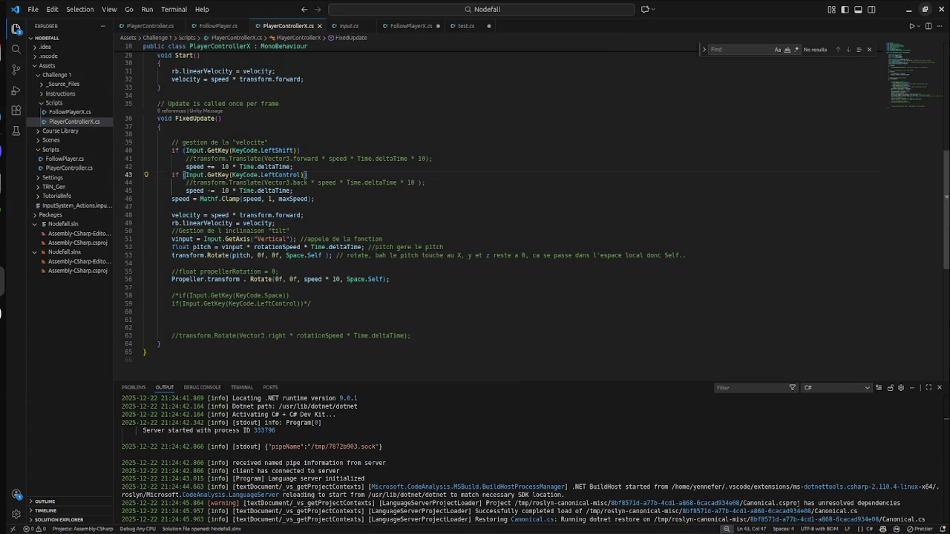
Step: Switch to the Lab 1 tutorial in the browser and find step 1
{"action": "key", "text": "super"}
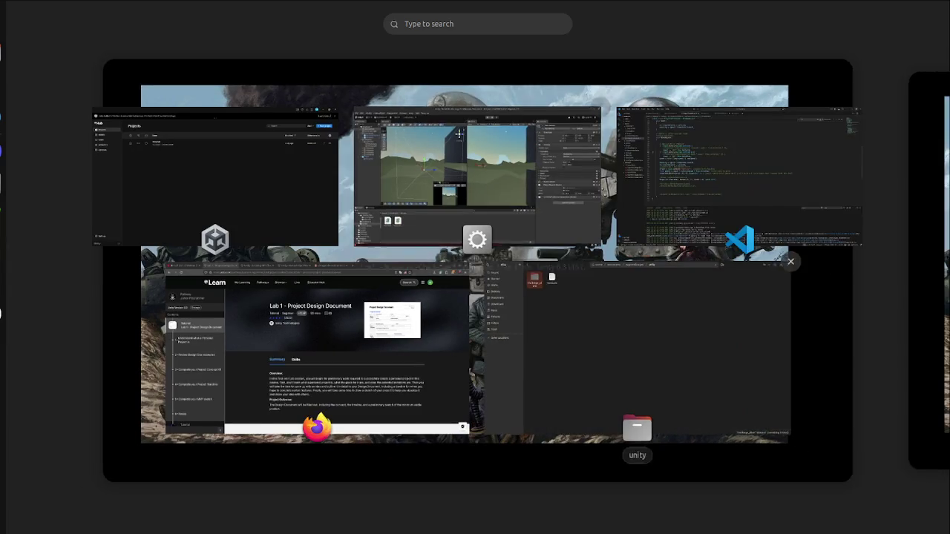
{"action": "key", "text": "super"}
{"action": "key", "text": "super"}
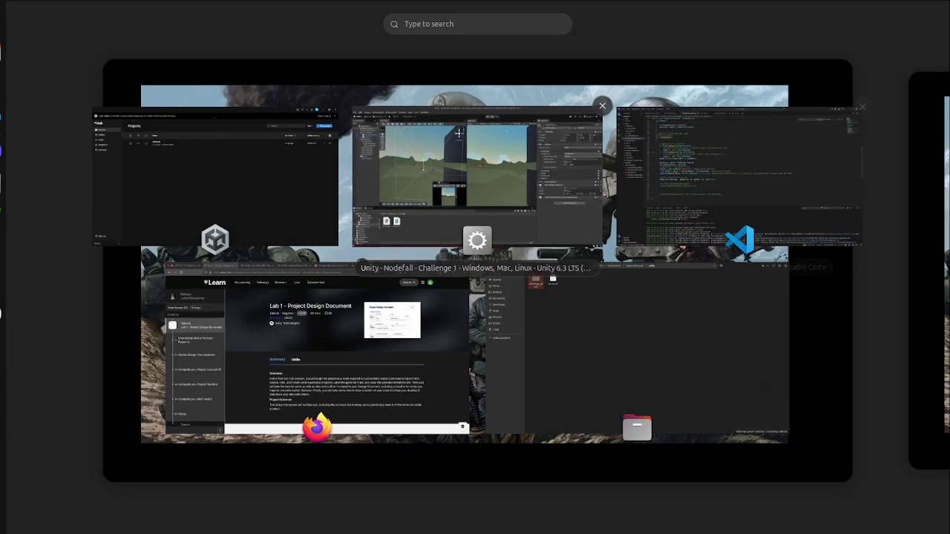
{"action": "left_click", "coordinate": [312, 349]}
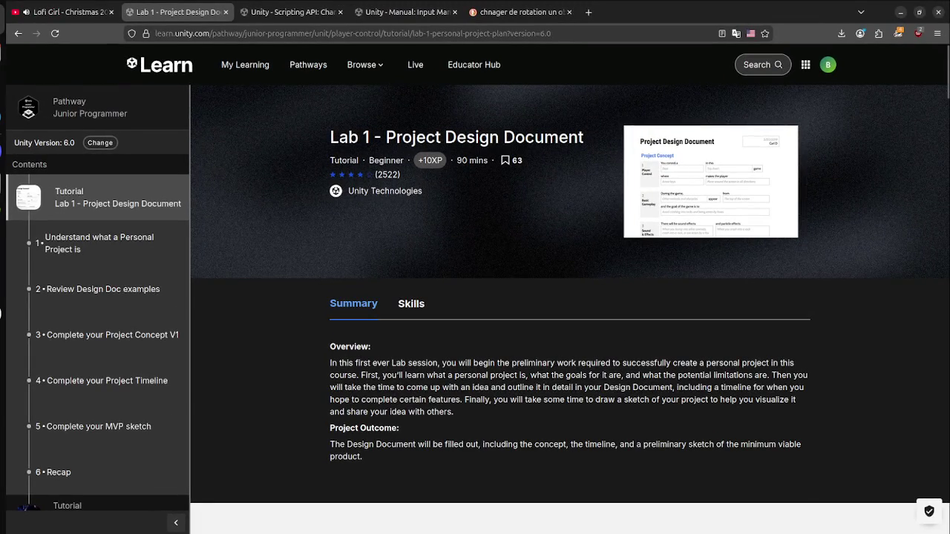
{"action": "scroll", "coordinate": [571, 296], "scroll_direction": "down", "scroll_amount": 10}
{"action": "scroll", "coordinate": [570, 297], "scroll_direction": "down", "scroll_amount": 9}
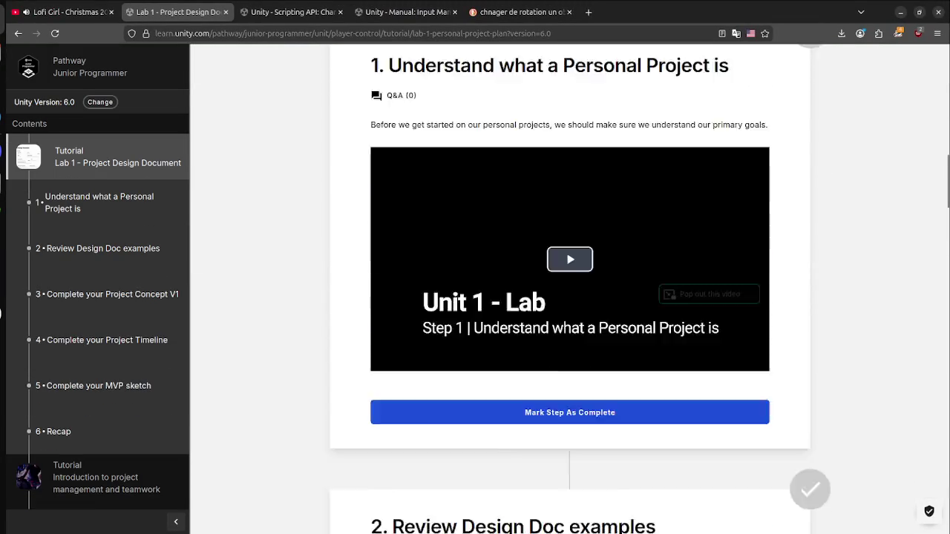
{"action": "scroll", "coordinate": [570, 296], "scroll_direction": "up", "scroll_amount": 5}
{"action": "scroll", "coordinate": [570, 297], "scroll_direction": "up", "scroll_amount": 5}
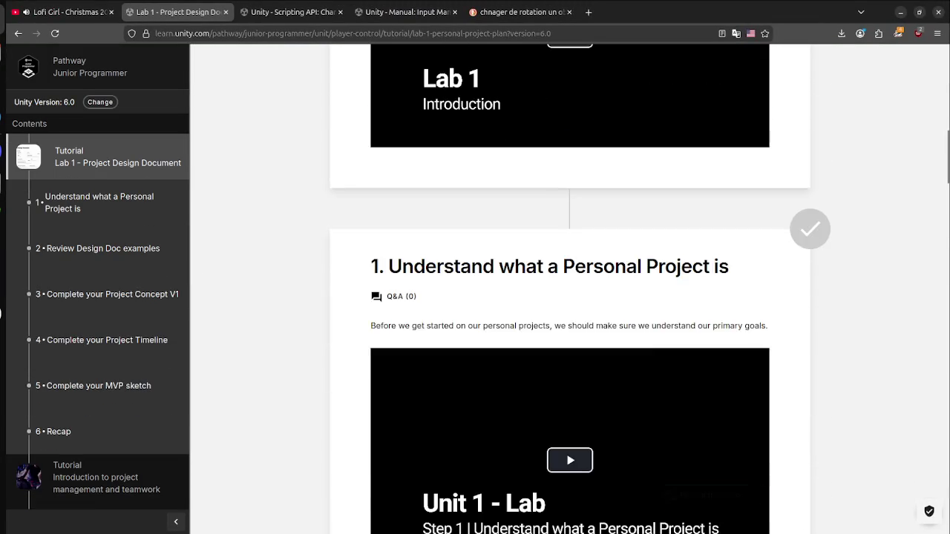
{"action": "scroll", "coordinate": [570, 297], "scroll_direction": "down", "scroll_amount": 3}
Step: Play the step 1 video briefly, pause it, and return to the Unity editor
{"action": "left_click", "coordinate": [570, 250]}
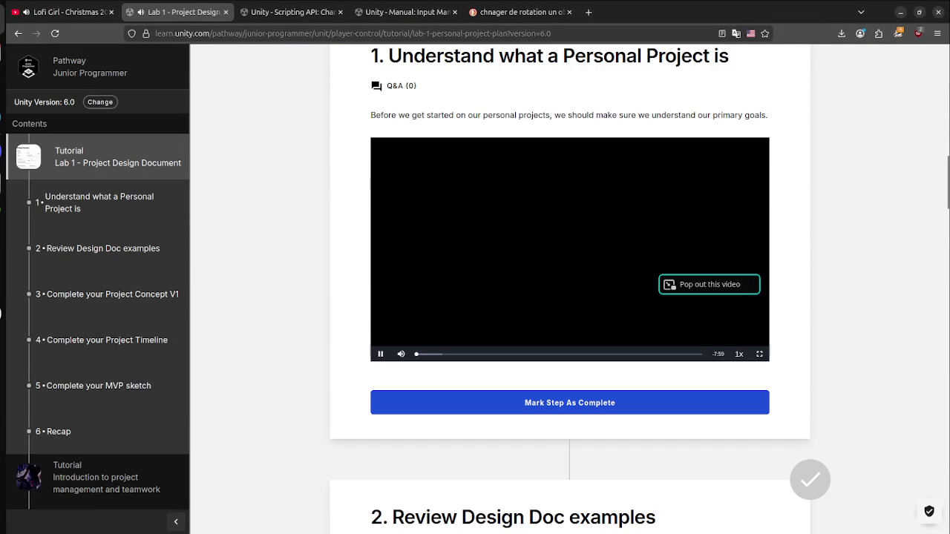
{"action": "left_click", "coordinate": [428, 355]}
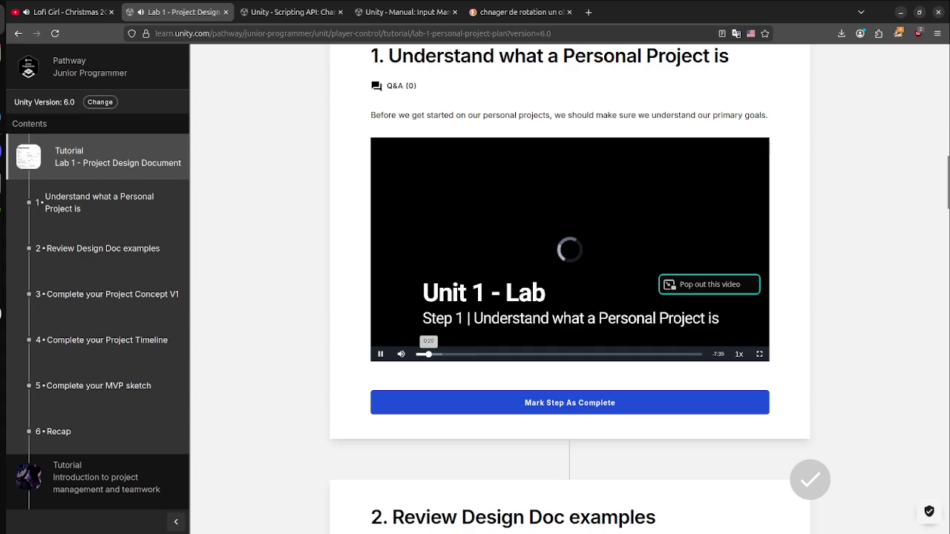
{"action": "left_click", "coordinate": [380, 354]}
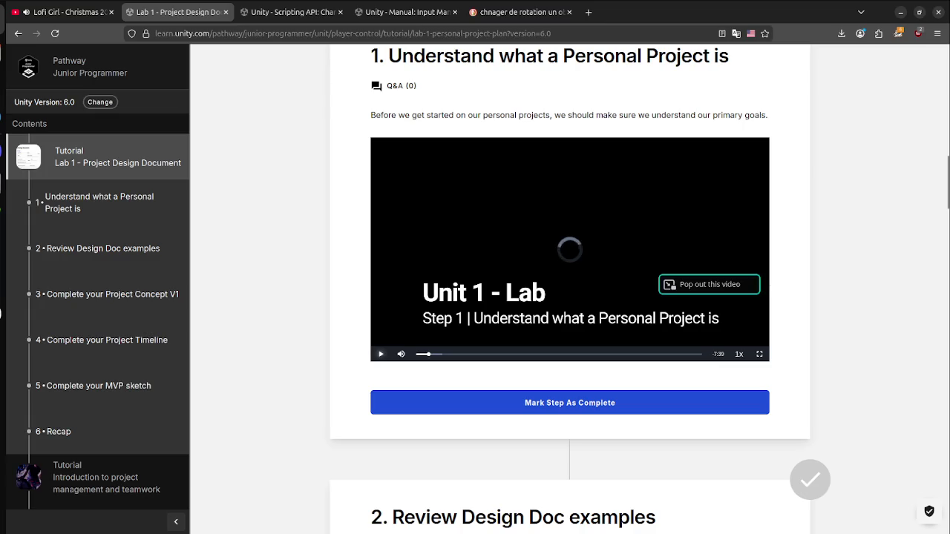
{"action": "key", "text": "super"}
{"action": "left_click", "coordinate": [215, 178]}
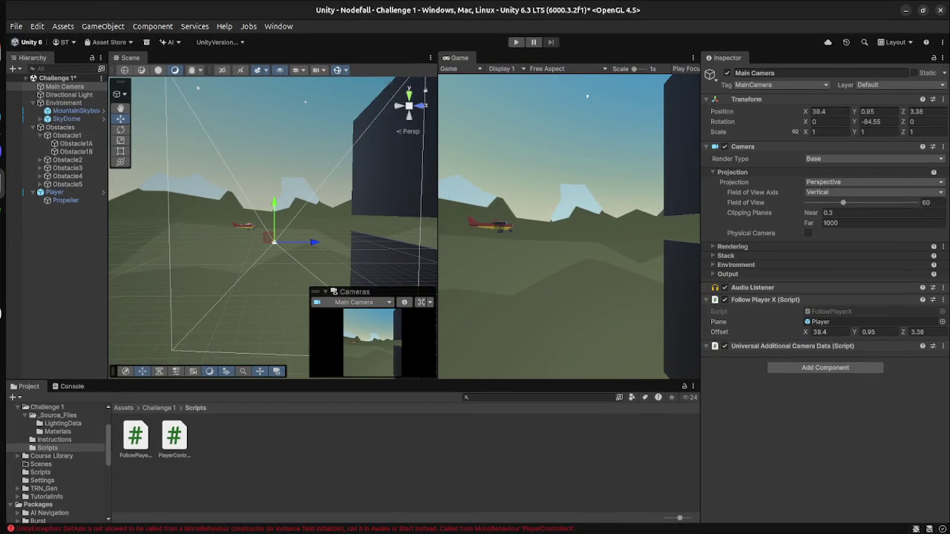
Step: Open Unity Preferences and browse Physics, AI Navigation, Profiler, Graphics, Jobs, Overlays and Package Manager
{"action": "left_click", "coordinate": [37, 26]}
{"action": "left_click", "coordinate": [52, 369]}
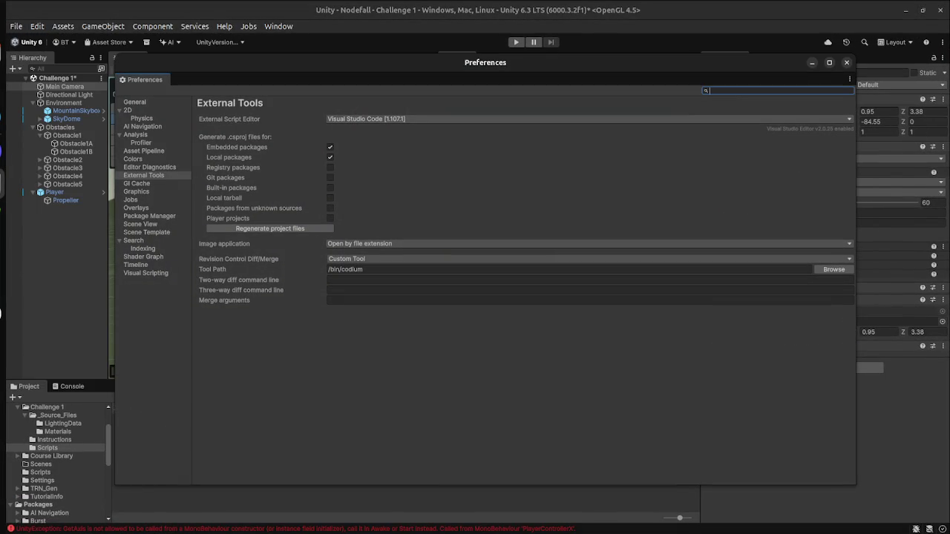
{"action": "left_click", "coordinate": [142, 118]}
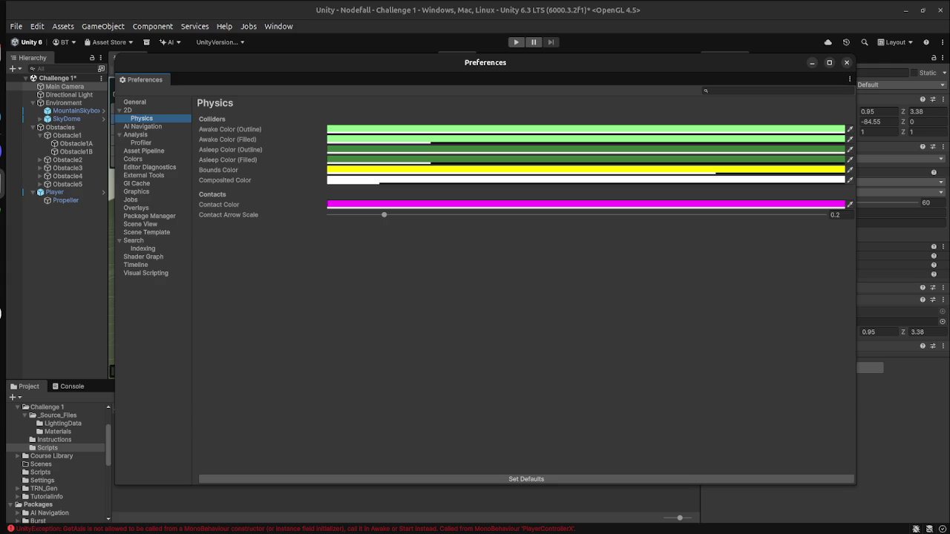
{"action": "left_click", "coordinate": [143, 126]}
{"action": "left_click", "coordinate": [141, 142]}
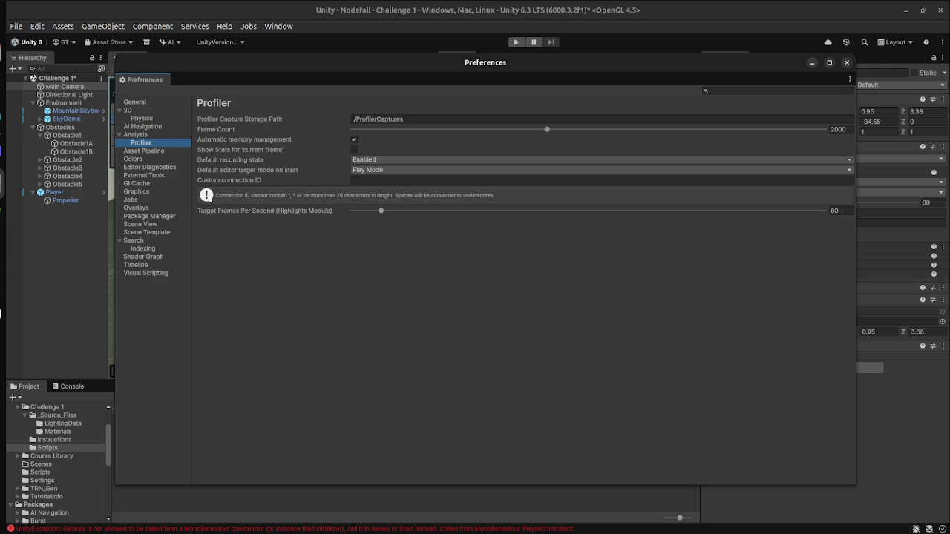
{"action": "left_click", "coordinate": [136, 191]}
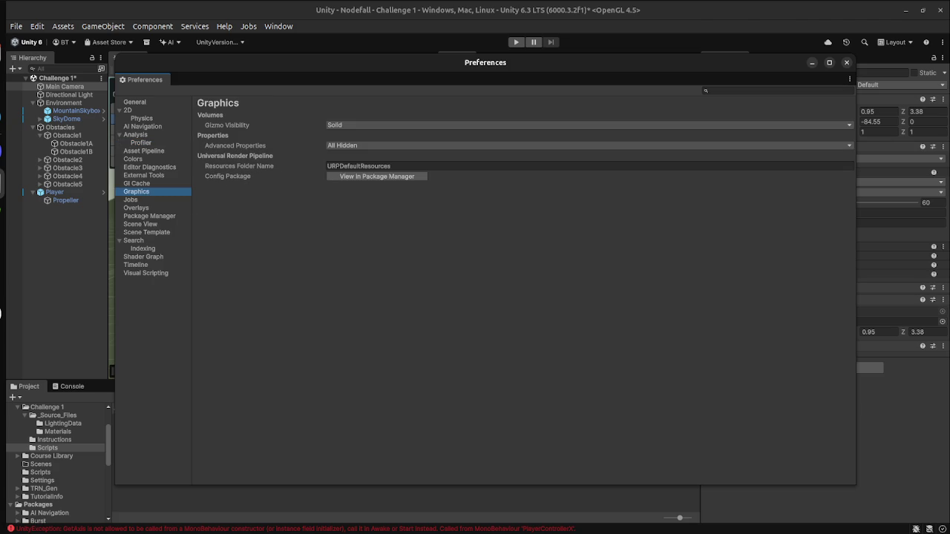
{"action": "left_click", "coordinate": [131, 199]}
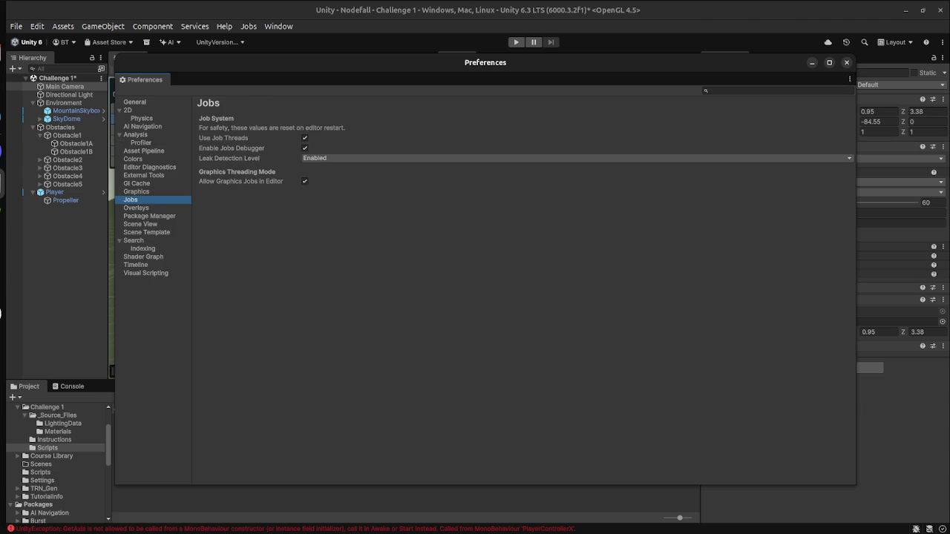
{"action": "left_click", "coordinate": [136, 208]}
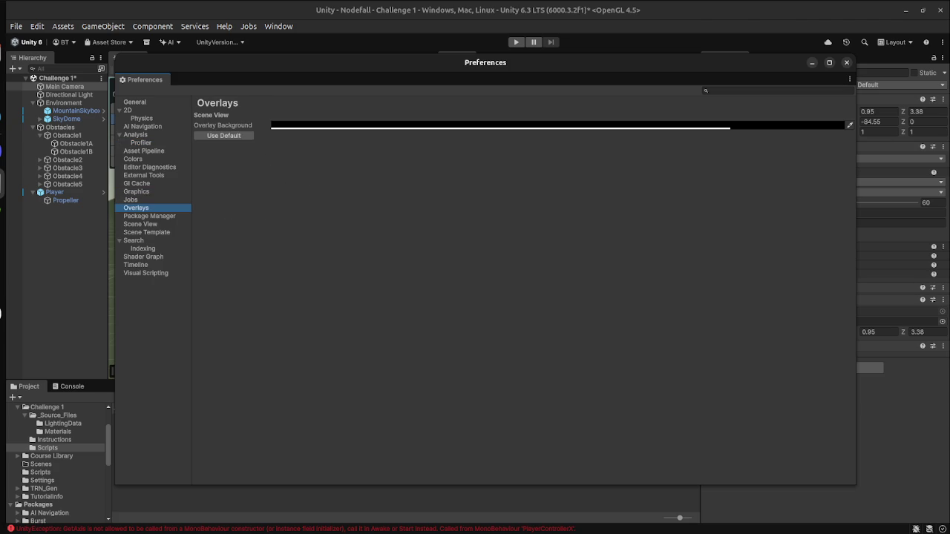
{"action": "left_click", "coordinate": [149, 216]}
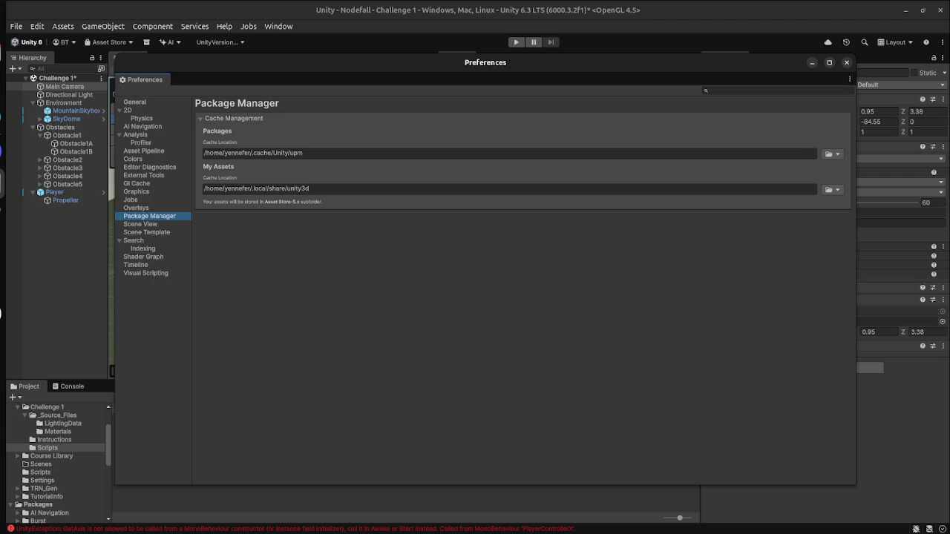
Step: Check the Scene Template, Scene View, Timeline and Visual Scripting preferences, then close Preferences
{"action": "left_click", "coordinate": [146, 233]}
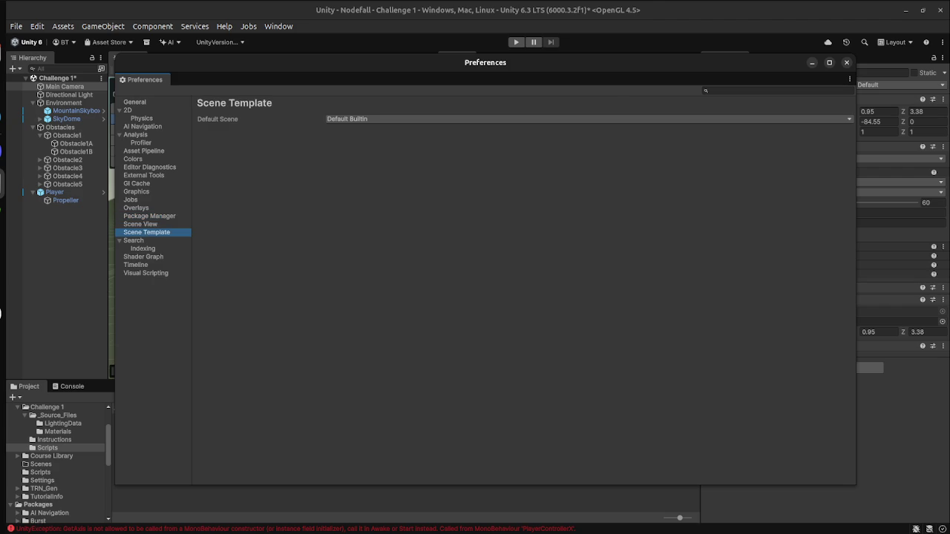
{"action": "left_click", "coordinate": [140, 224]}
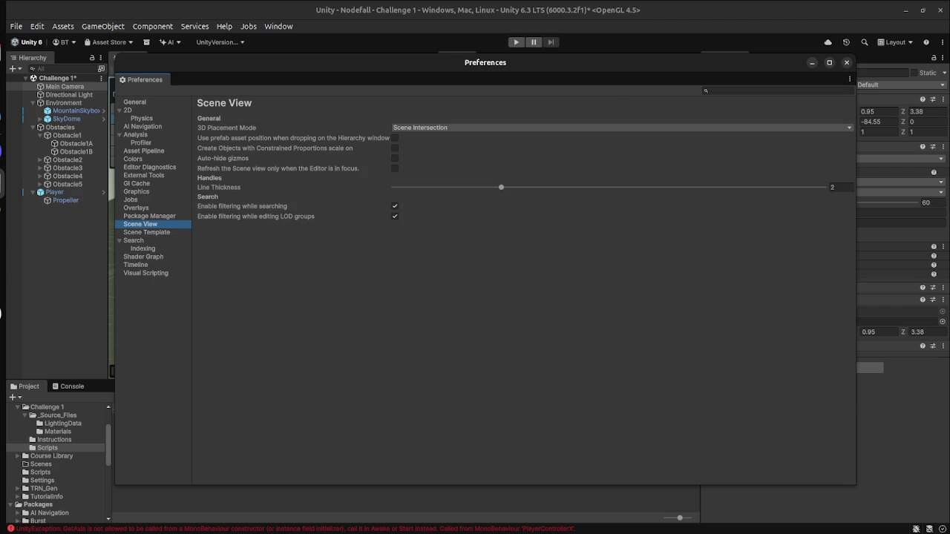
{"action": "left_click", "coordinate": [136, 265]}
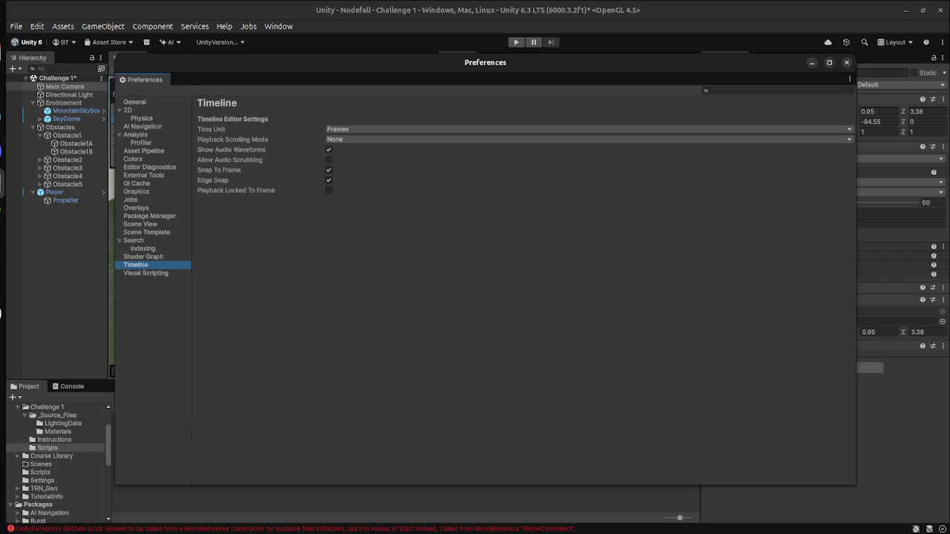
{"action": "left_click", "coordinate": [146, 273]}
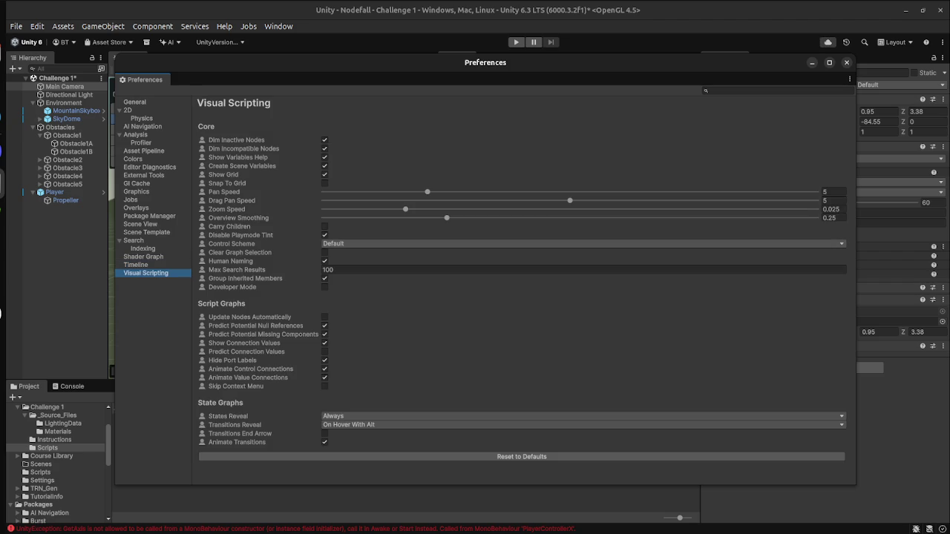
{"action": "key", "text": "alt+F4"}
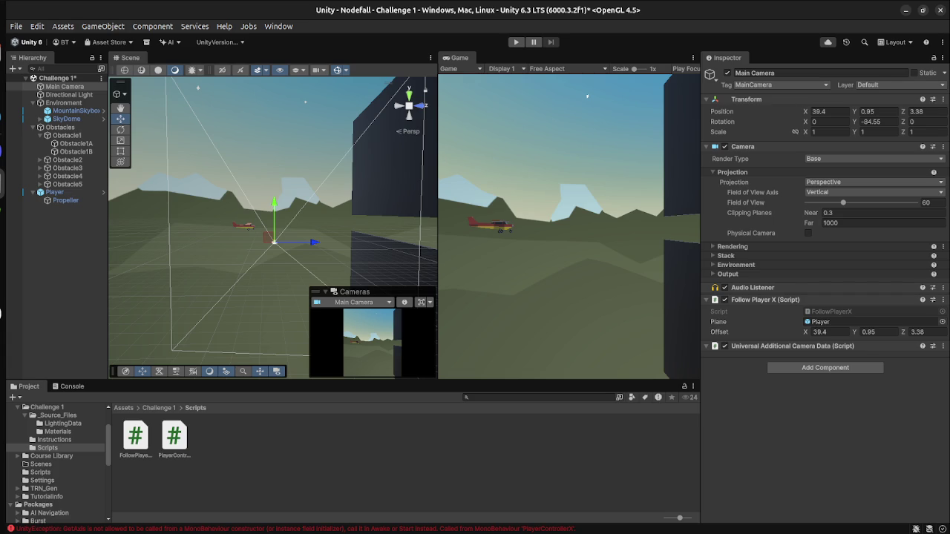
Step: Switch to the browser and restart the Lab 1 Step 1 video near its beginning
{"action": "key", "text": "super"}
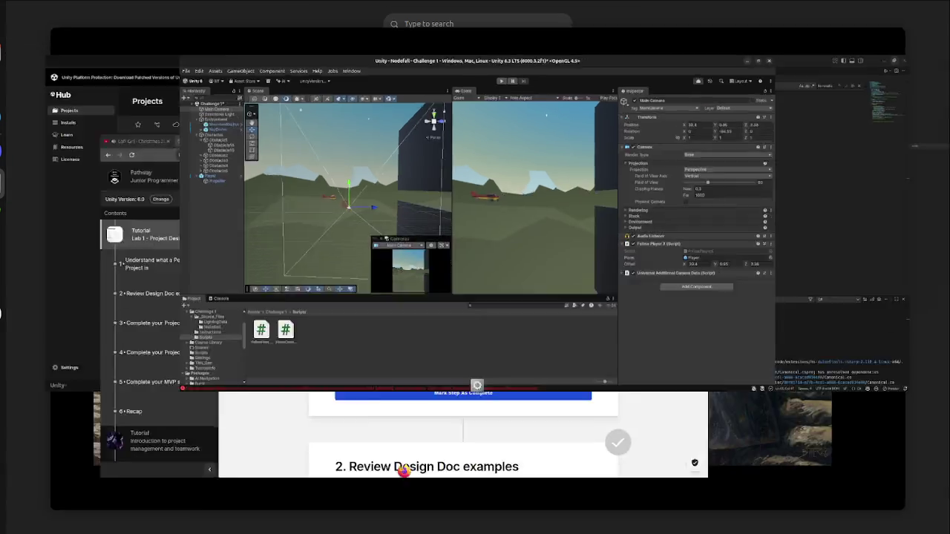
{"action": "left_click", "coordinate": [401, 349]}
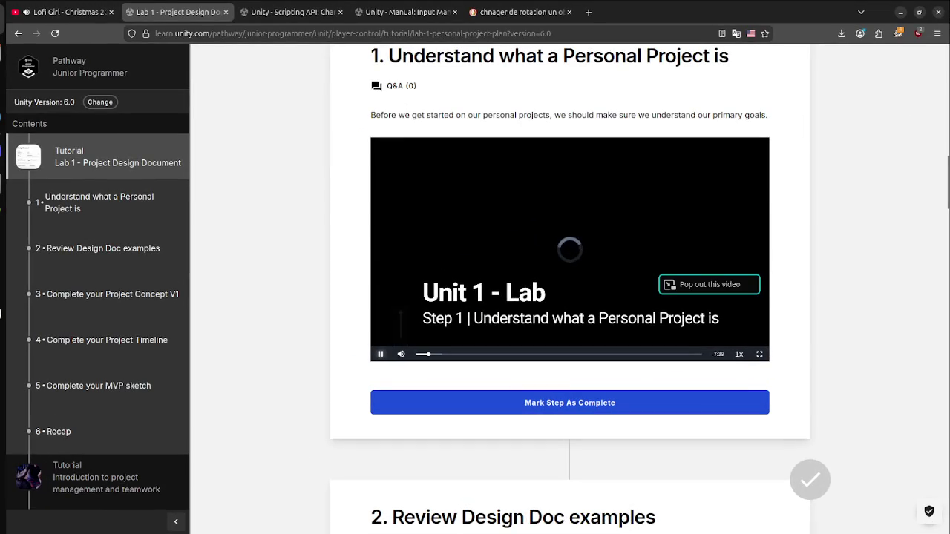
{"action": "left_click", "coordinate": [419, 354]}
Step: Pause the Step 1 video and open the Step 2 Project Design Document PDF
{"action": "key", "text": "space"}
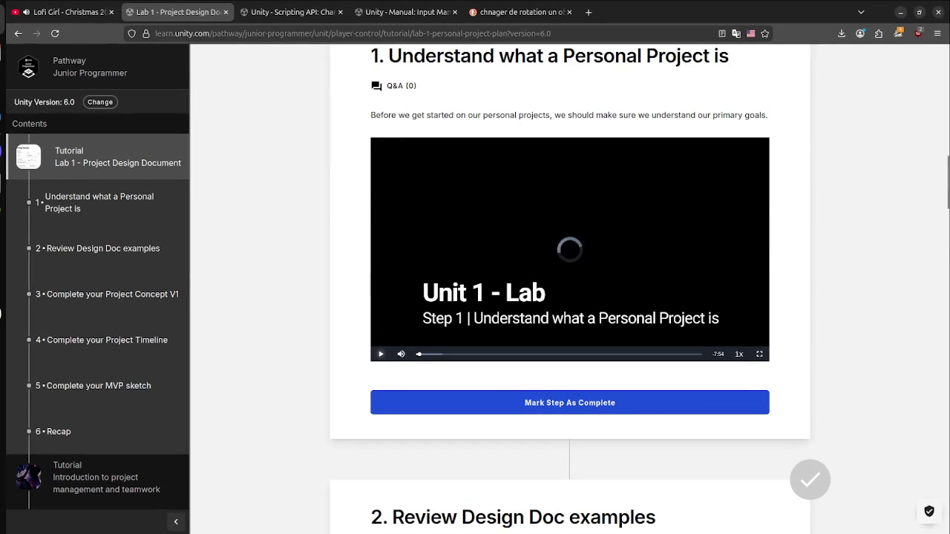
{"action": "scroll", "coordinate": [570, 297], "scroll_direction": "down", "scroll_amount": 5}
{"action": "scroll", "coordinate": [571, 296], "scroll_direction": "down", "scroll_amount": 4}
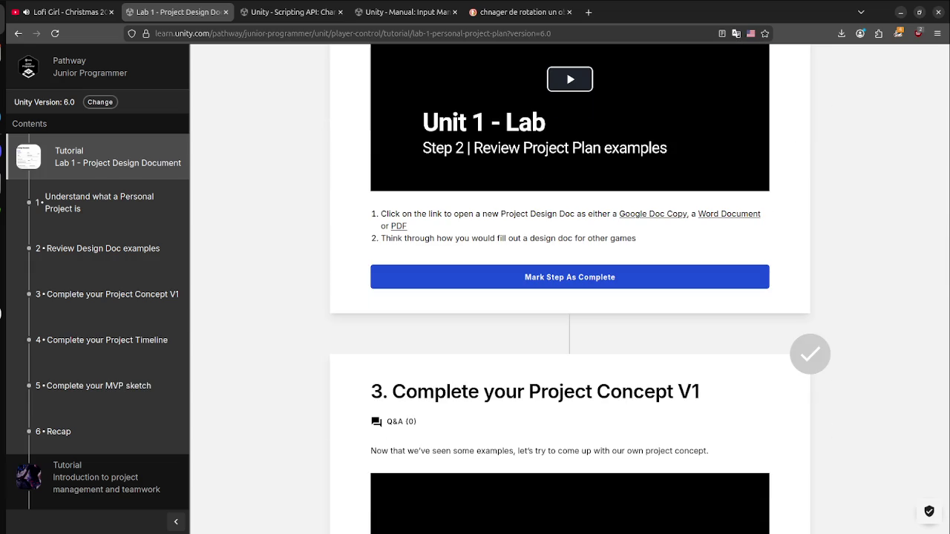
{"action": "left_click", "coordinate": [399, 225]}
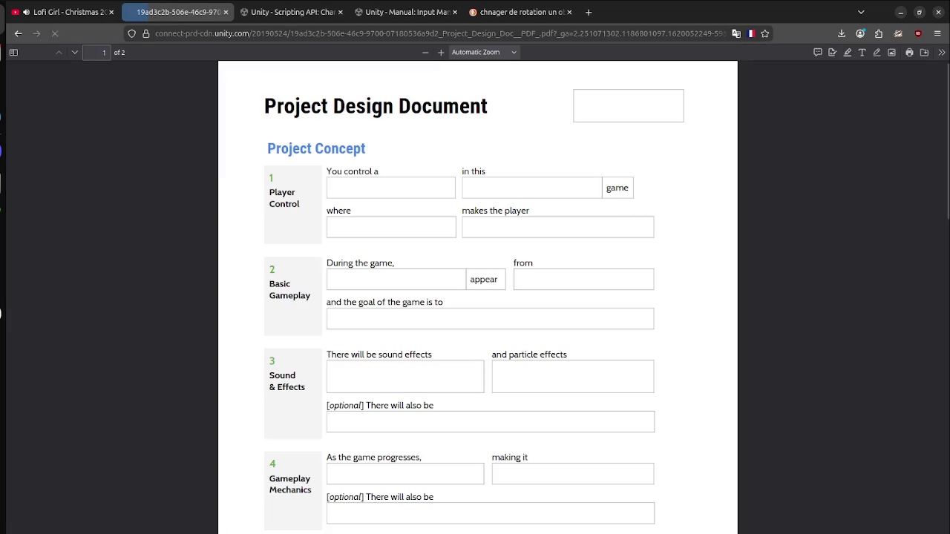
Step: Reopen the design document PDF in a new tab and close the Manual and search tabs
{"action": "key", "text": "alt+Left"}
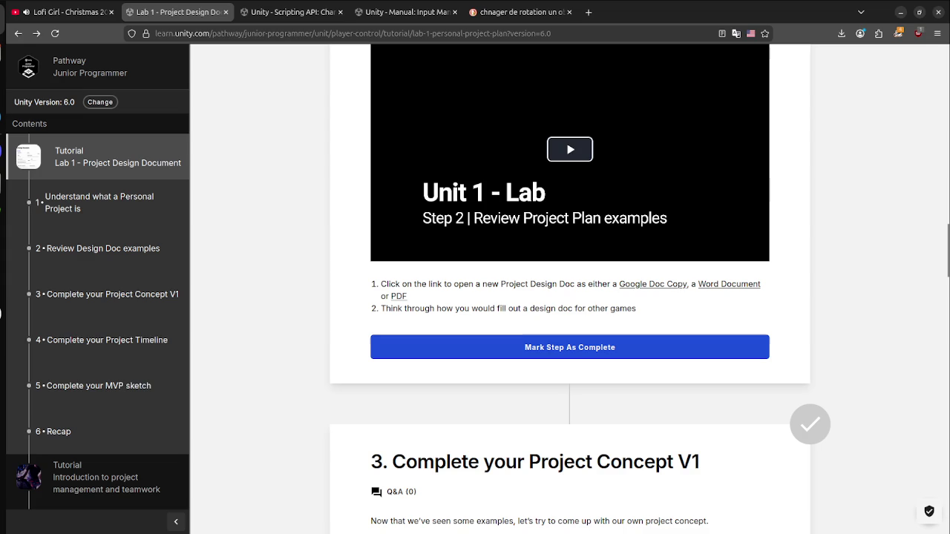
{"action": "left_click", "coordinate": [399, 296]}
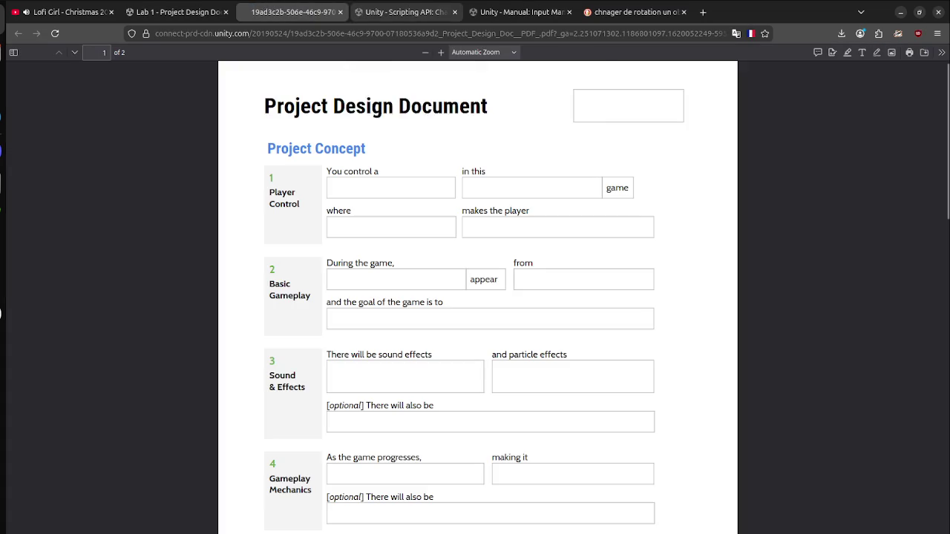
{"action": "left_click", "coordinate": [520, 12]}
{"action": "left_click", "coordinate": [405, 12]}
{"action": "left_click", "coordinate": [455, 12]}
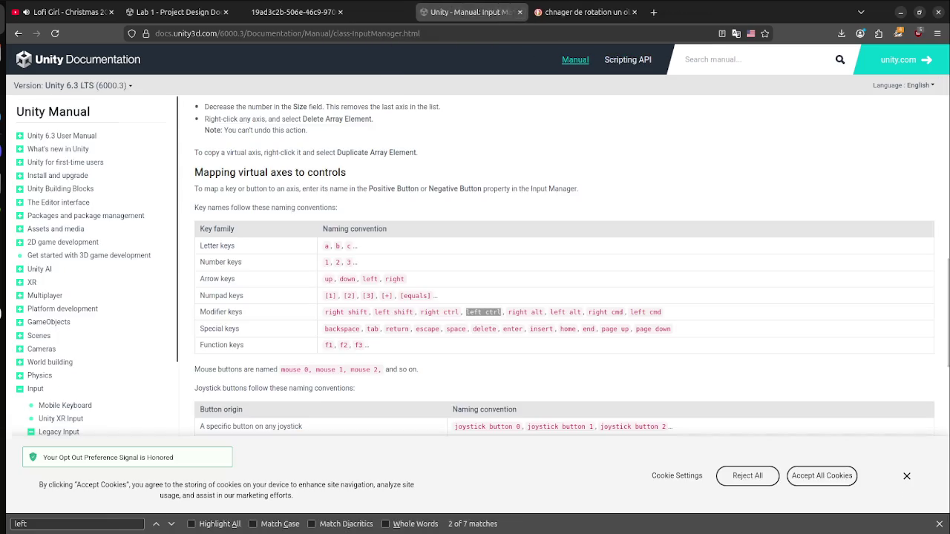
{"action": "key", "text": "ctrl+w"}
{"action": "key", "text": "ctrl+w"}
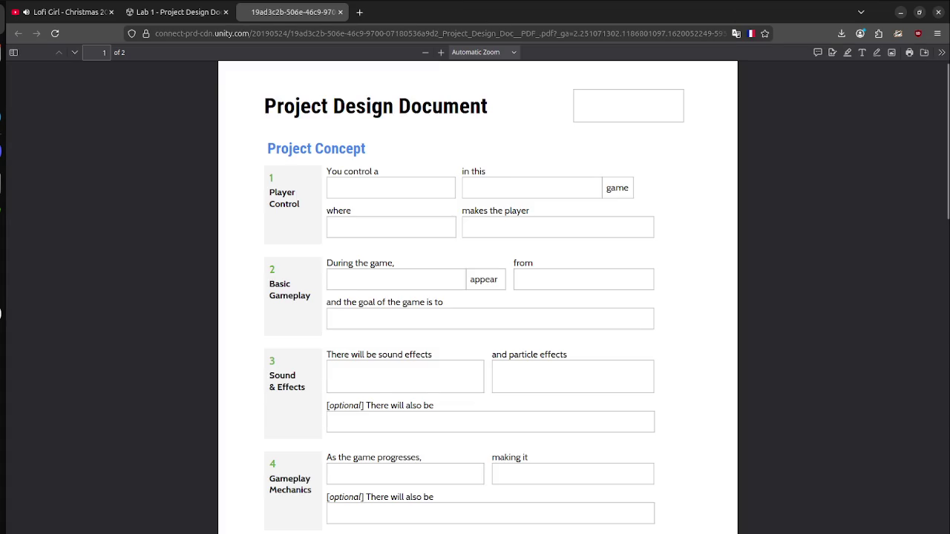
Step: Skim the PDF down to its Project Timeline and Sketch sections, then return to Lab 1
{"action": "scroll", "coordinate": [477, 297], "scroll_direction": "down", "scroll_amount": 2}
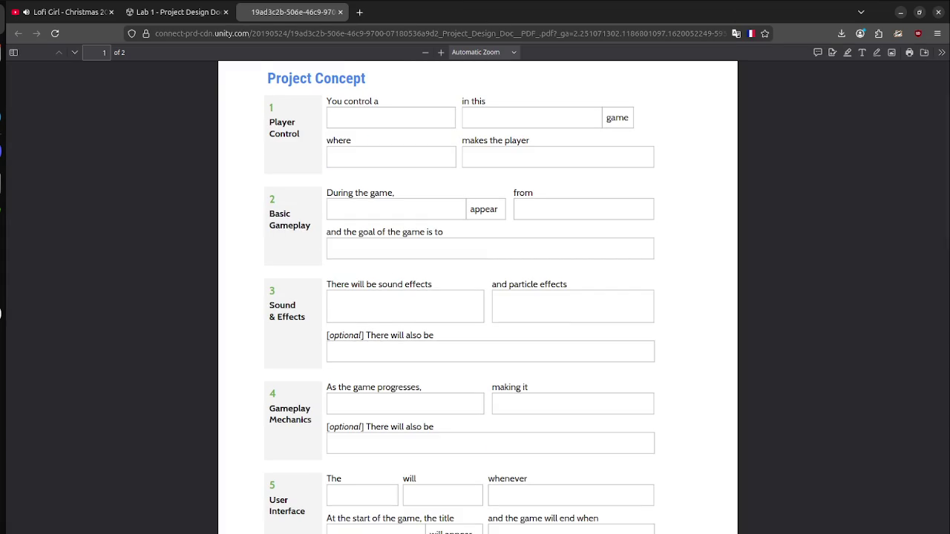
{"action": "scroll", "coordinate": [477, 297], "scroll_direction": "down", "scroll_amount": 4}
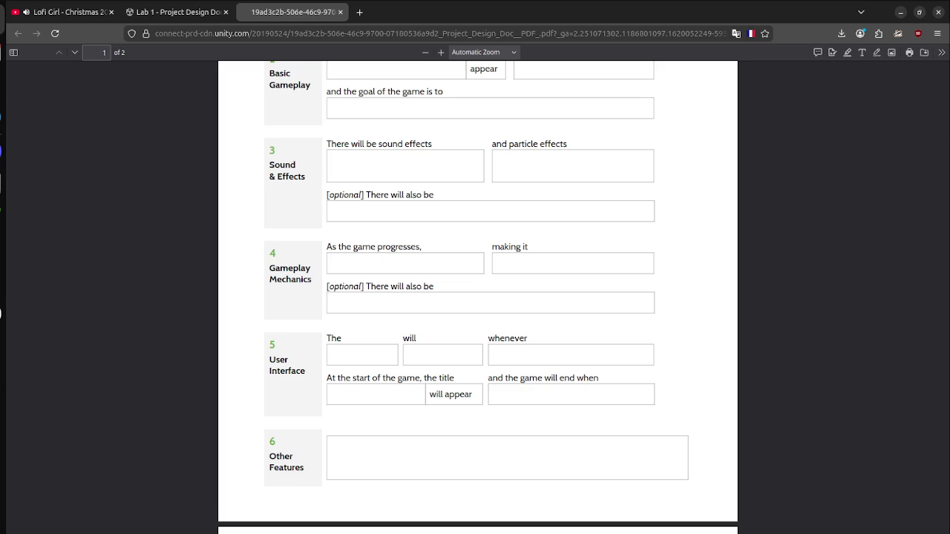
{"action": "scroll", "coordinate": [477, 297], "scroll_direction": "down", "scroll_amount": 7}
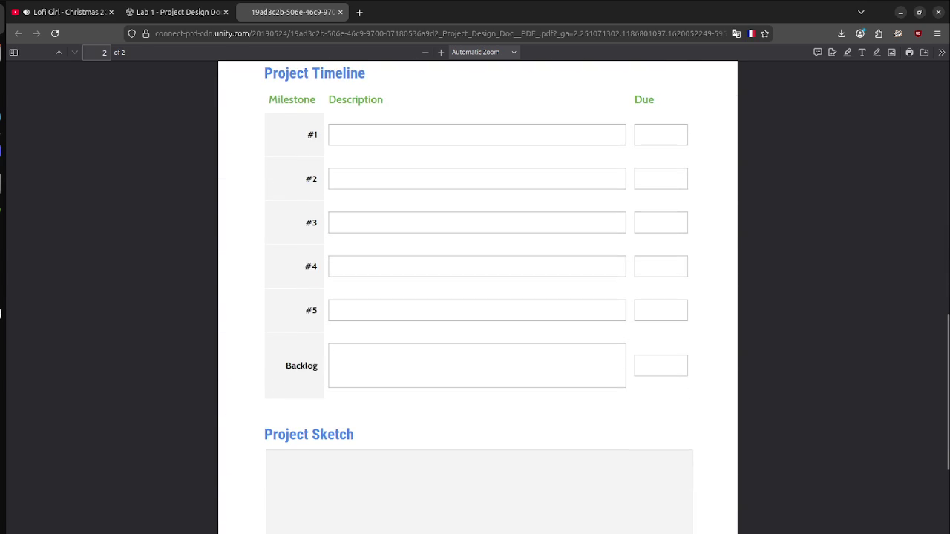
{"action": "scroll", "coordinate": [478, 297], "scroll_direction": "down", "scroll_amount": 5}
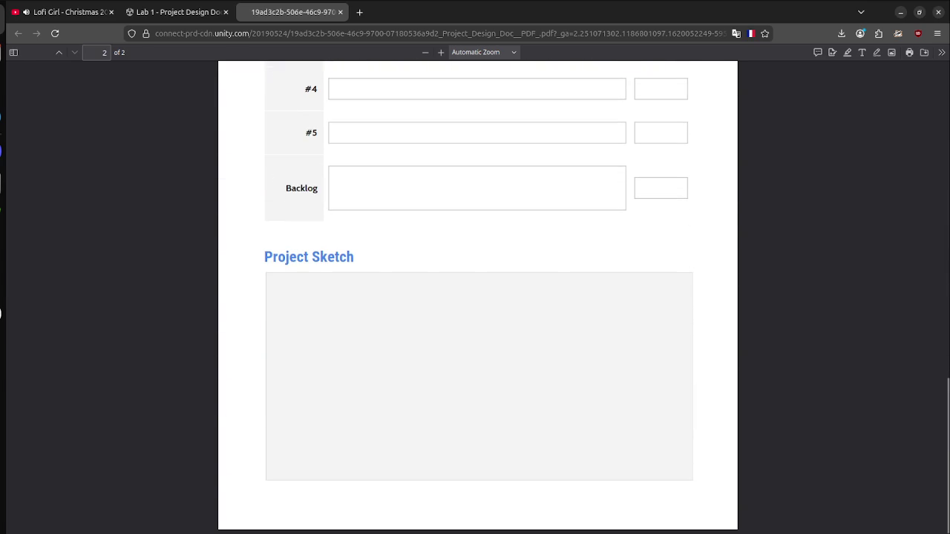
{"action": "left_click", "coordinate": [175, 11]}
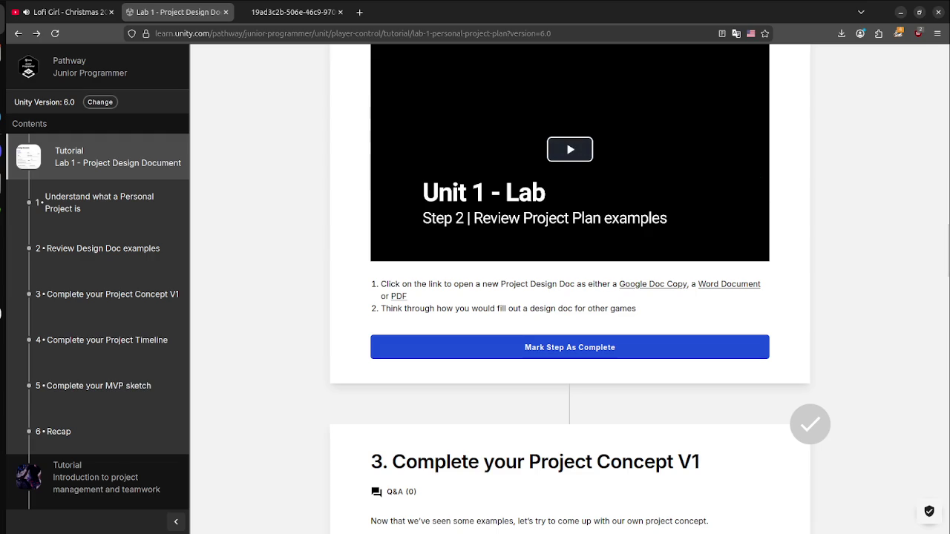
Step: Translate the Lab 1 lesson page into French
{"action": "scroll", "coordinate": [569, 297], "scroll_direction": "up", "scroll_amount": 9}
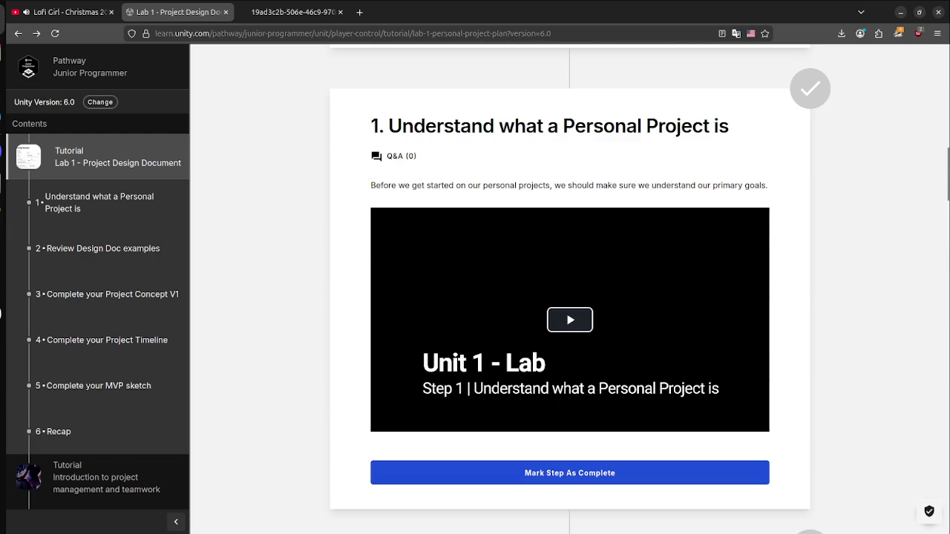
{"action": "right_click", "coordinate": [297, 207]}
{"action": "left_click", "coordinate": [349, 344]}
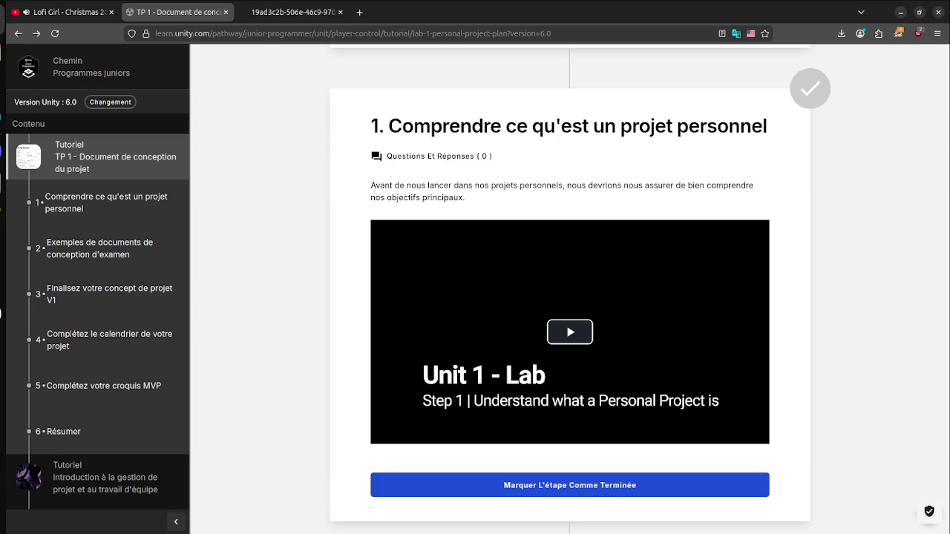
Step: Scroll down the lesson and mark the recap step complete
{"action": "scroll", "coordinate": [570, 297], "scroll_direction": "up", "scroll_amount": 10}
{"action": "scroll", "coordinate": [570, 297], "scroll_direction": "down", "scroll_amount": 3}
{"action": "scroll", "coordinate": [571, 297], "scroll_direction": "up", "scroll_amount": 3}
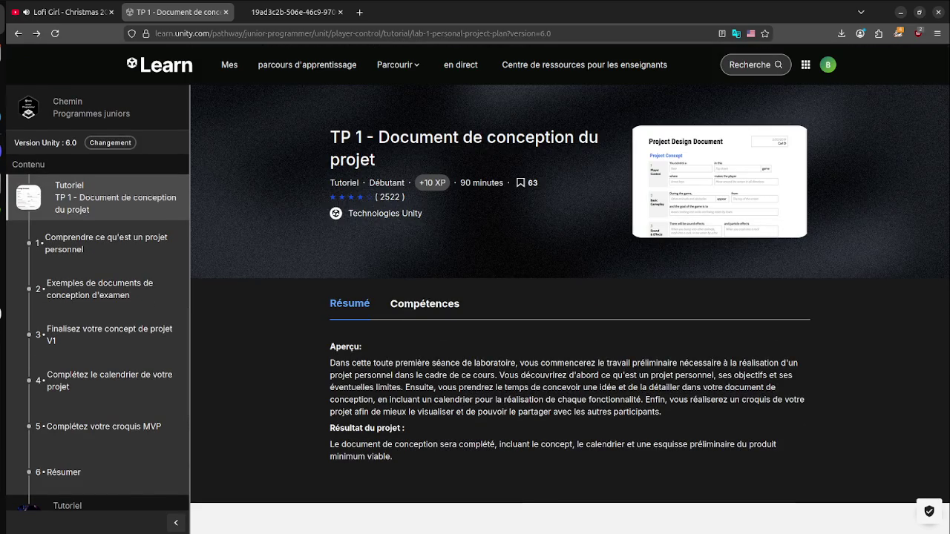
{"action": "scroll", "coordinate": [570, 297], "scroll_direction": "down", "scroll_amount": 1}
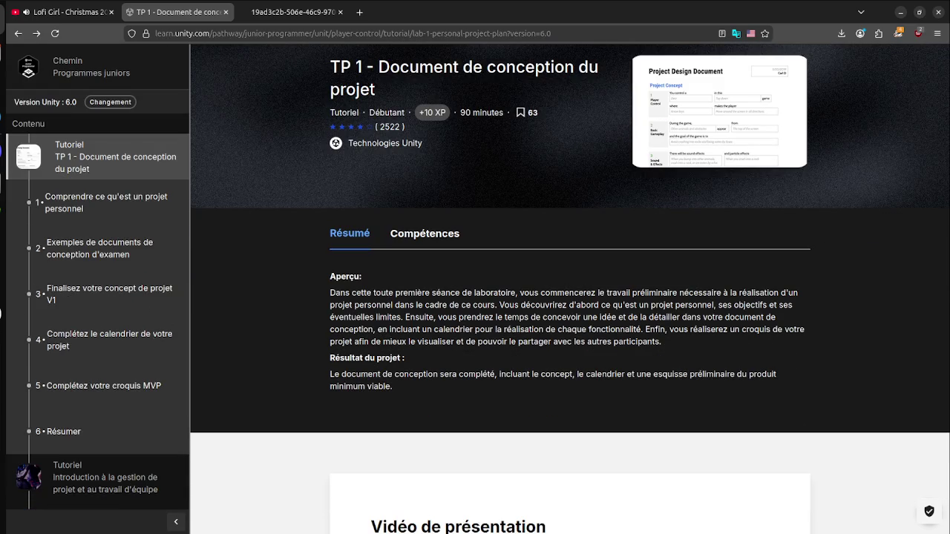
{"action": "scroll", "coordinate": [570, 297], "scroll_direction": "down", "scroll_amount": 20}
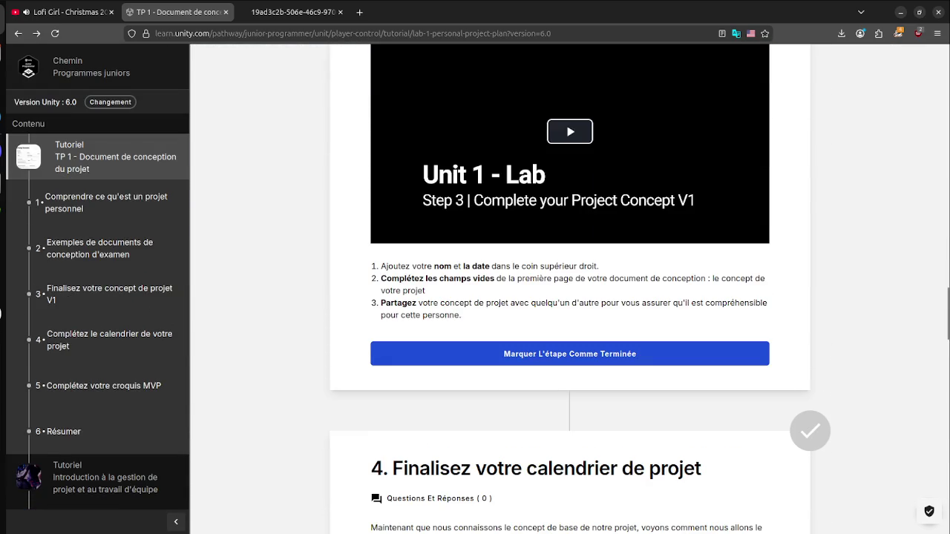
{"action": "scroll", "coordinate": [570, 297], "scroll_direction": "down", "scroll_amount": 6}
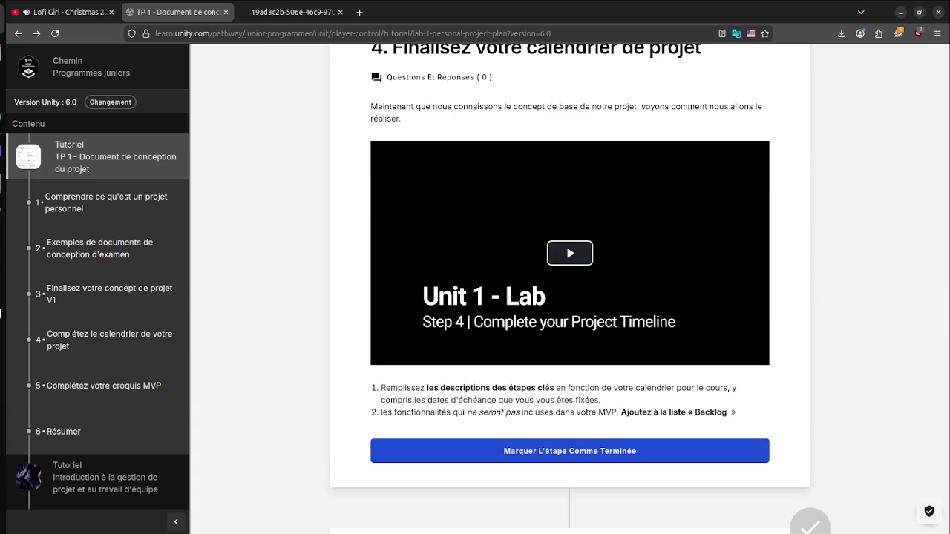
{"action": "scroll", "coordinate": [570, 297], "scroll_direction": "down", "scroll_amount": 4}
{"action": "scroll", "coordinate": [570, 297], "scroll_direction": "down", "scroll_amount": 6}
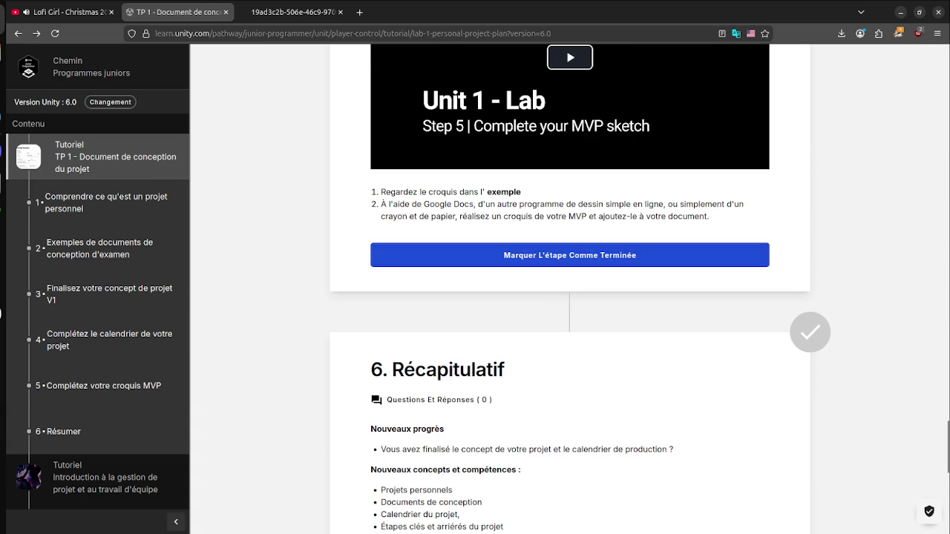
{"action": "scroll", "coordinate": [570, 297], "scroll_direction": "down", "scroll_amount": 2}
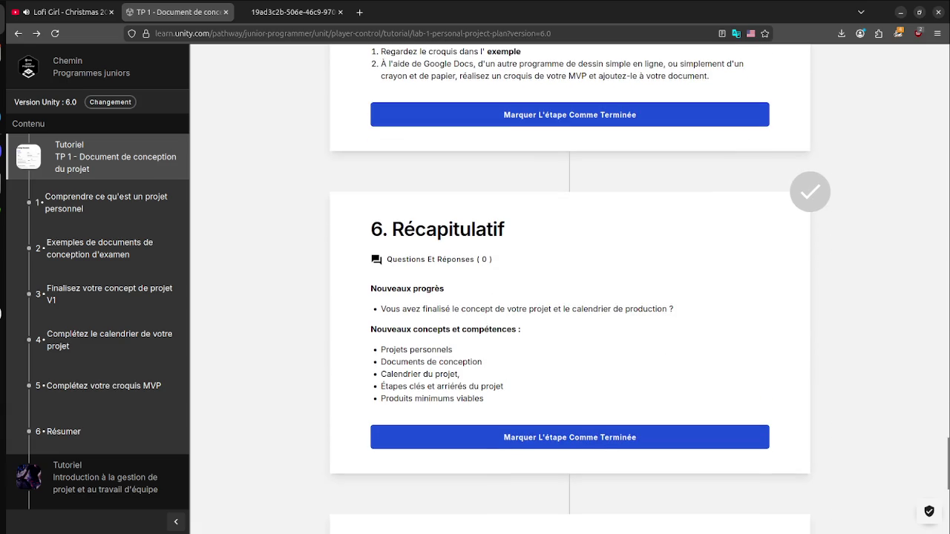
{"action": "left_click", "coordinate": [570, 438]}
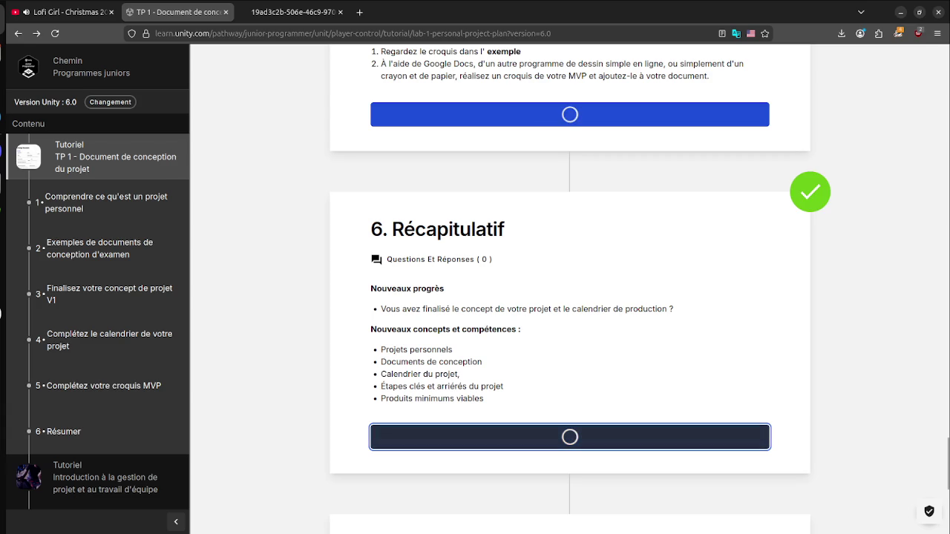
Step: Mark the MVP sketch, timeline, concept, examples and first steps complete, then open the project management tutorial
{"action": "scroll", "coordinate": [96, 304], "scroll_direction": "down", "scroll_amount": 5}
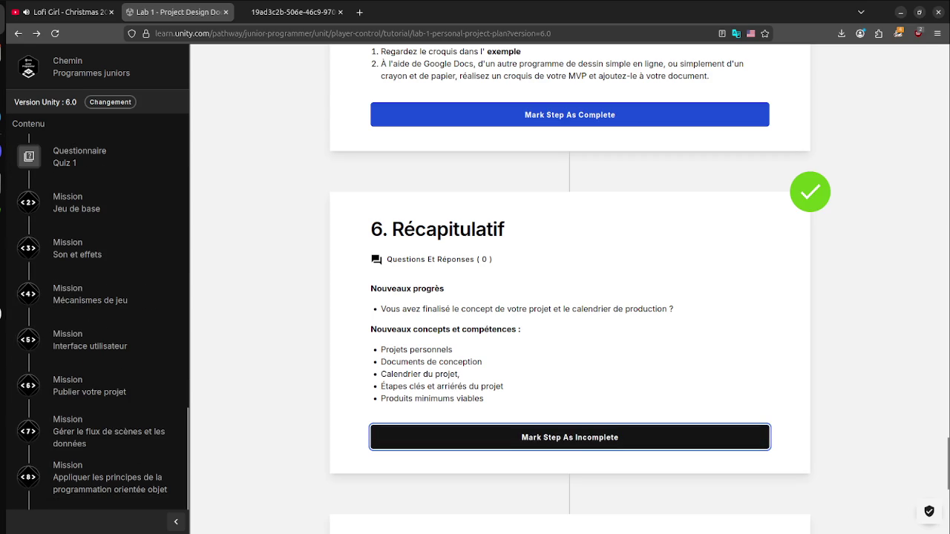
{"action": "scroll", "coordinate": [97, 304], "scroll_direction": "up", "scroll_amount": 6}
{"action": "left_click", "coordinate": [570, 114]}
{"action": "scroll", "coordinate": [570, 170], "scroll_direction": "up", "scroll_amount": 8}
{"action": "left_click", "coordinate": [570, 170]}
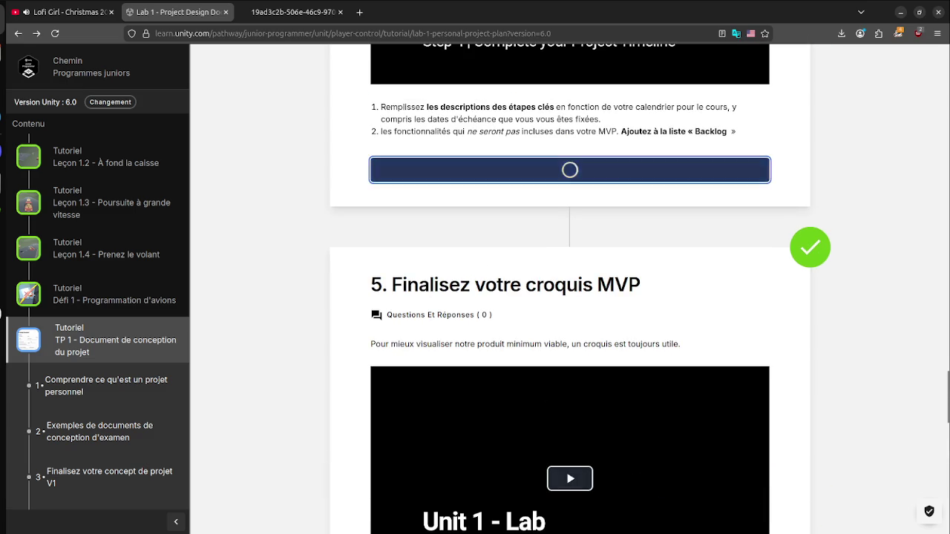
{"action": "scroll", "coordinate": [570, 170], "scroll_direction": "up", "scroll_amount": 5}
{"action": "left_click", "coordinate": [570, 282]}
{"action": "scroll", "coordinate": [570, 282], "scroll_direction": "up", "scroll_amount": 5}
{"action": "left_click", "coordinate": [570, 314]}
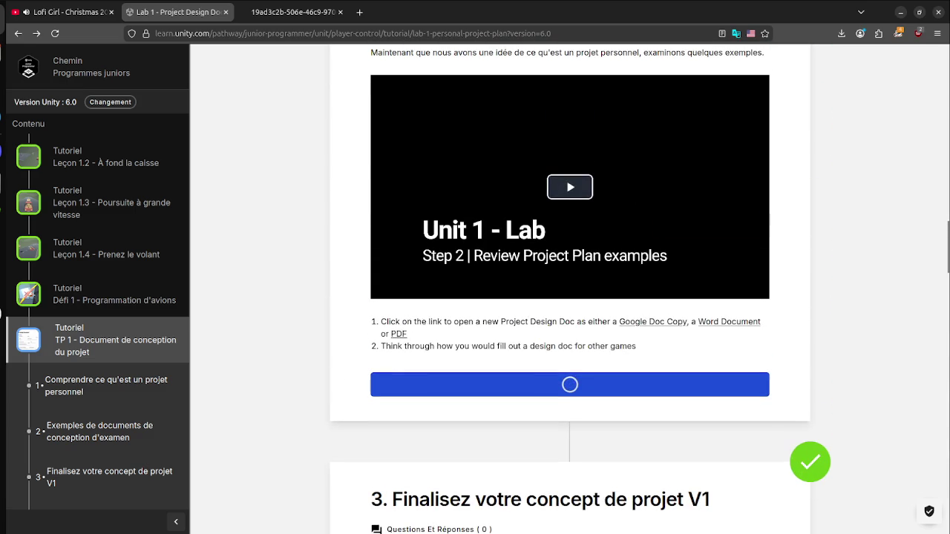
{"action": "scroll", "coordinate": [570, 297], "scroll_direction": "up", "scroll_amount": 6}
{"action": "left_click", "coordinate": [570, 343]}
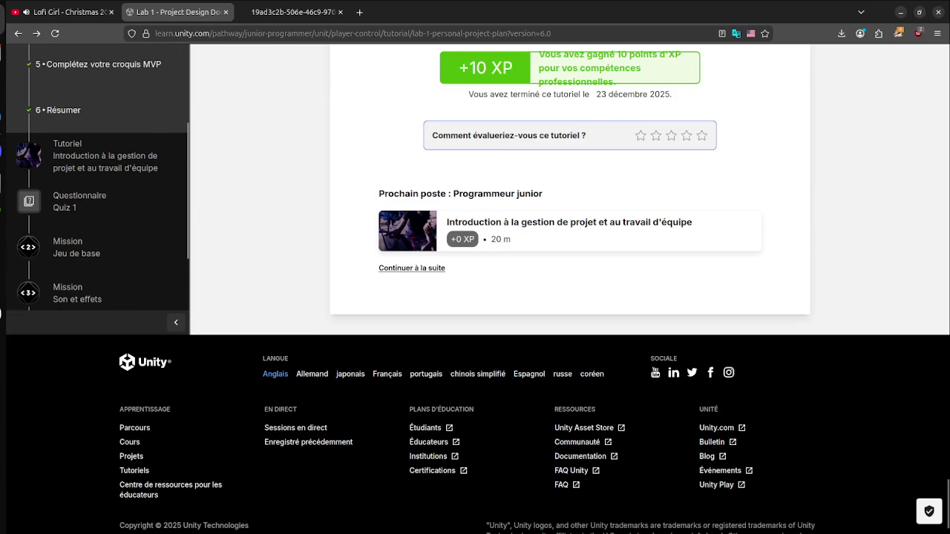
{"action": "left_click", "coordinate": [105, 162]}
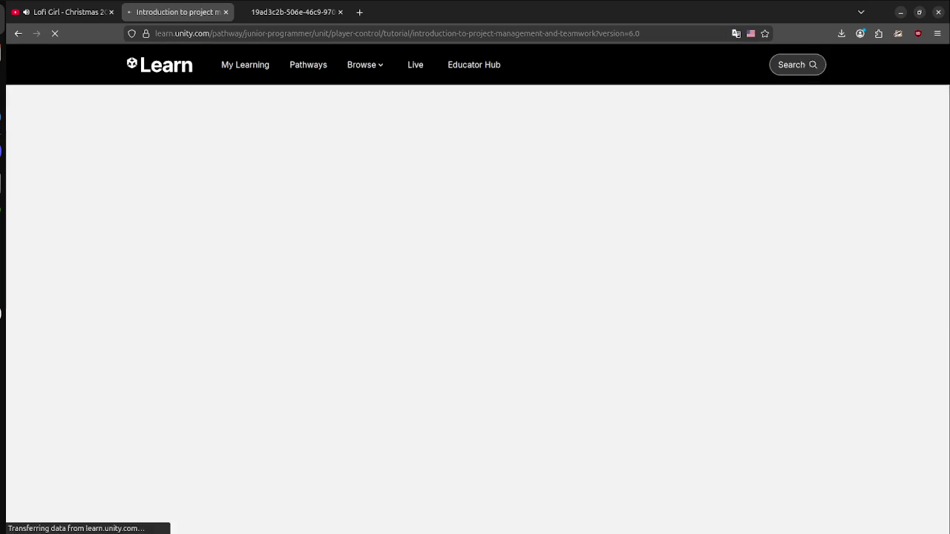
Step: Open Unity's Project Settings and browse the Physics (GameObject, Cloth) and Physics 2D pages
{"action": "key", "text": "super"}
{"action": "left_click", "coordinate": [483, 170]}
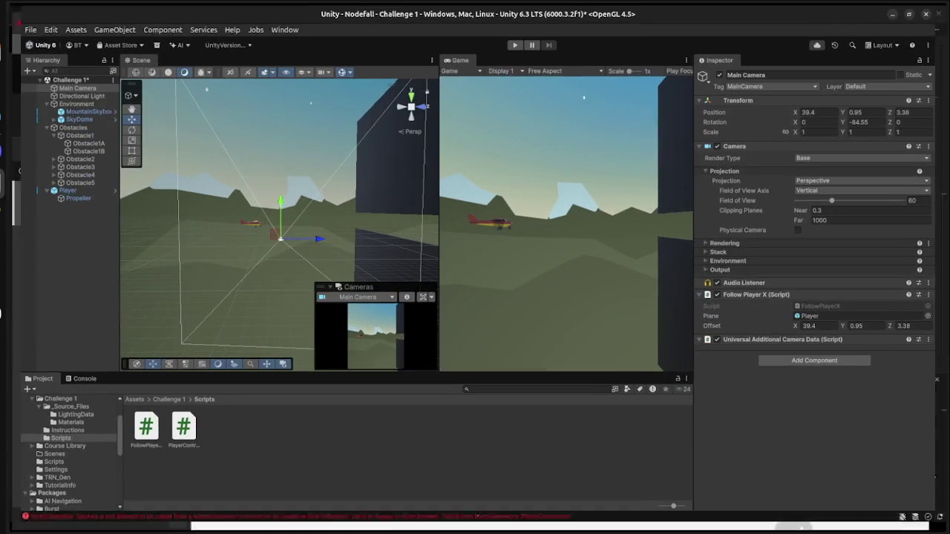
{"action": "left_click", "coordinate": [36, 26]}
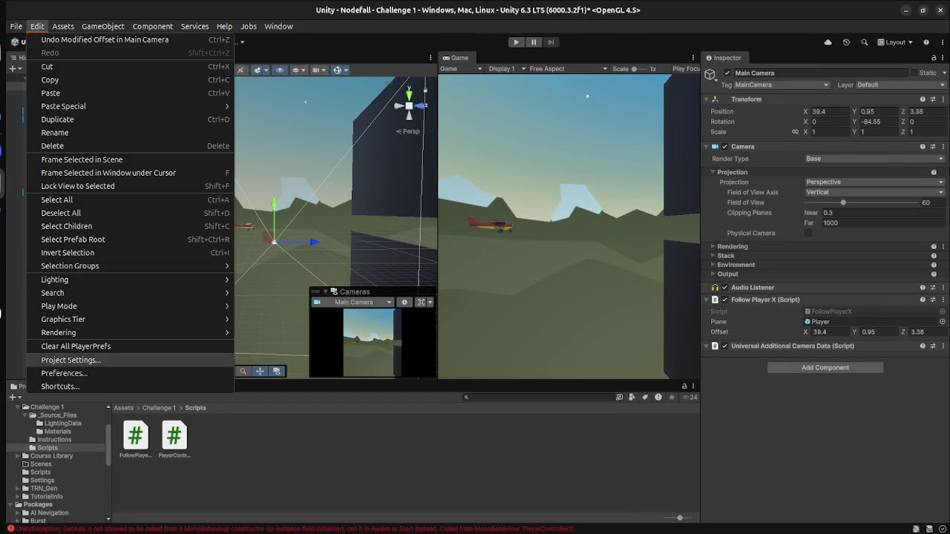
{"action": "left_click", "coordinate": [52, 360]}
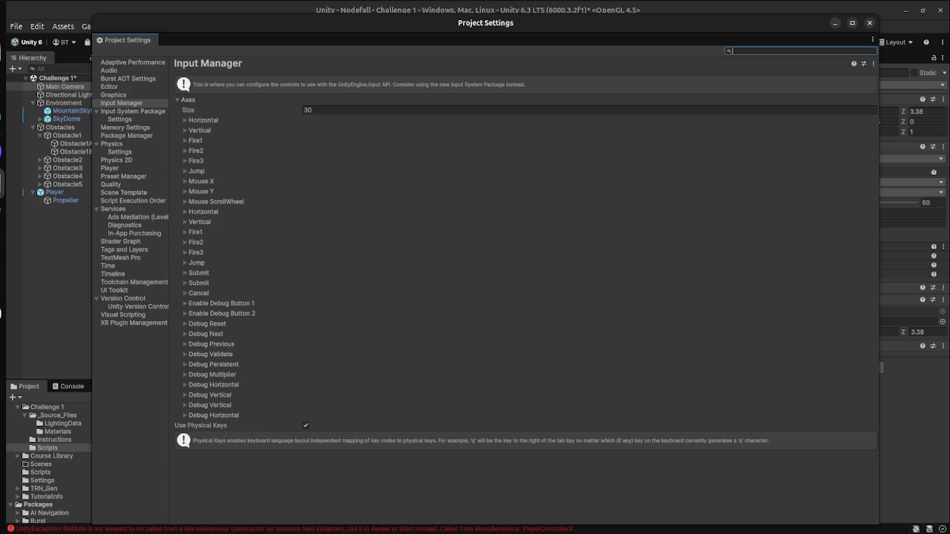
{"action": "left_click", "coordinate": [112, 143]}
{"action": "left_click", "coordinate": [119, 151]}
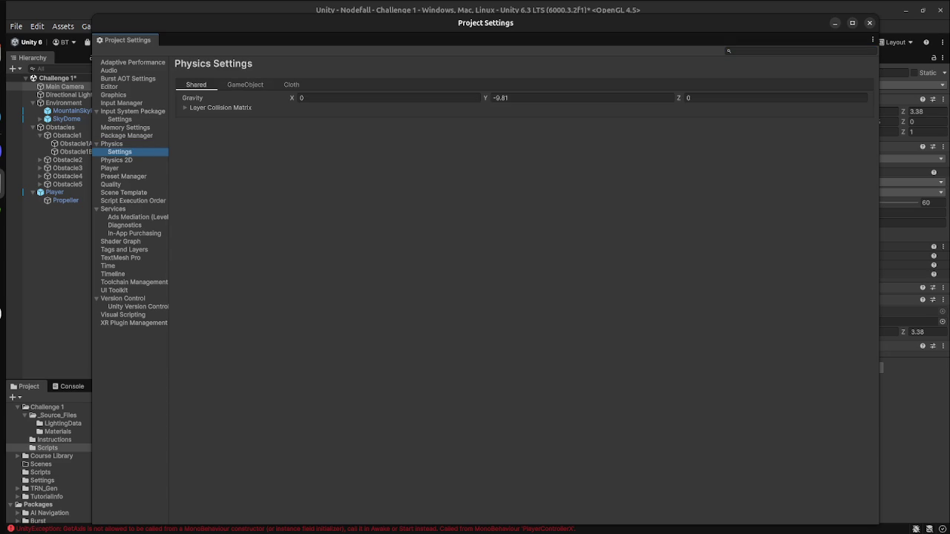
{"action": "left_click", "coordinate": [221, 108]}
{"action": "left_click", "coordinate": [245, 85]}
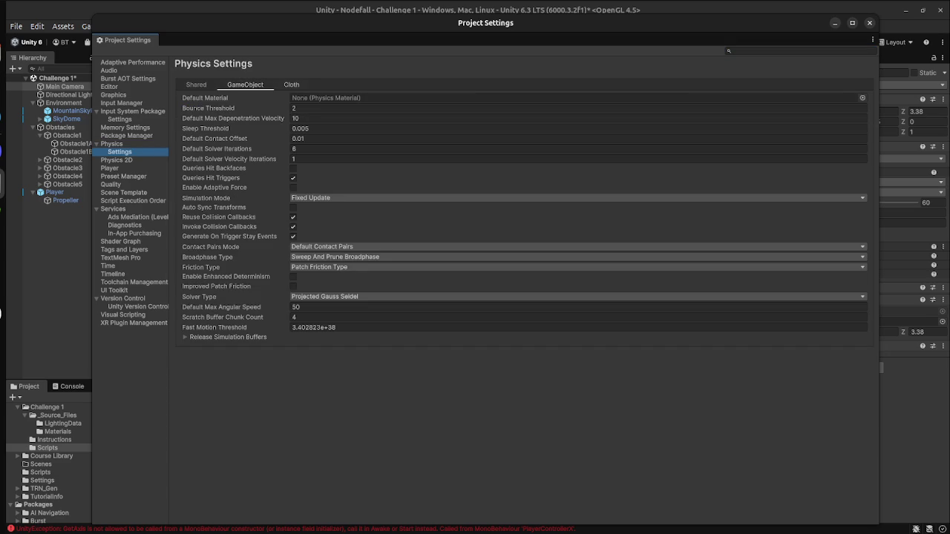
{"action": "left_click", "coordinate": [291, 85]}
{"action": "left_click", "coordinate": [245, 85]}
{"action": "left_click", "coordinate": [117, 159]}
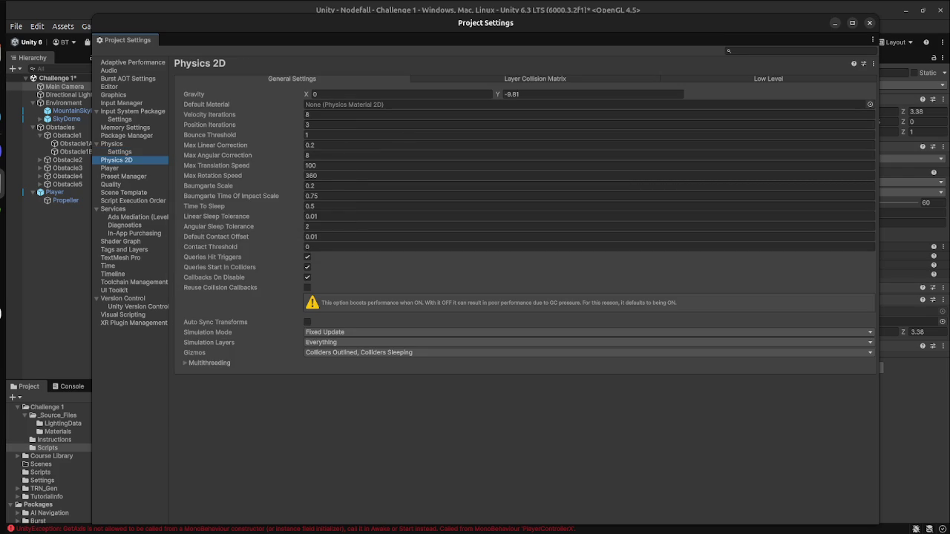
Step: Change the Player Company Name to BosotaGameStudio and close Project Settings
{"action": "left_click", "coordinate": [110, 168]}
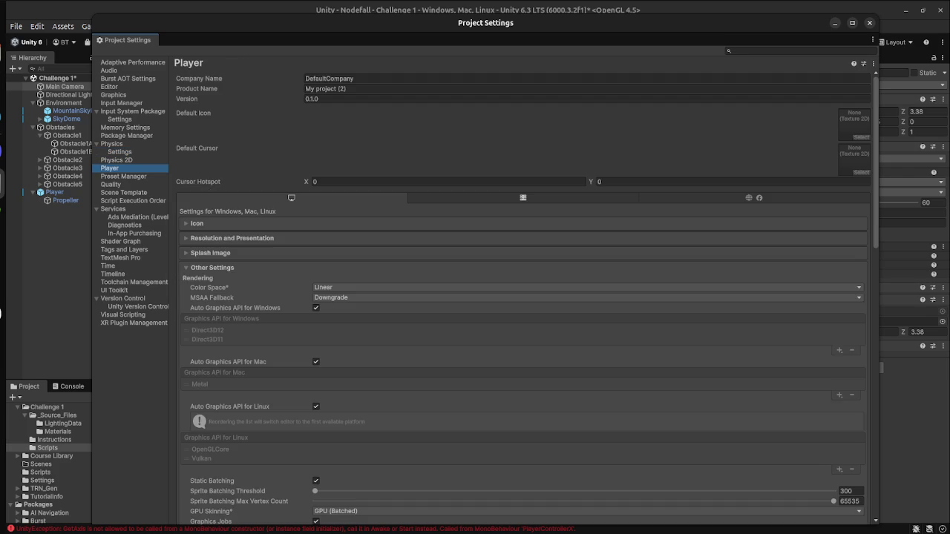
{"action": "left_click", "coordinate": [329, 79]}
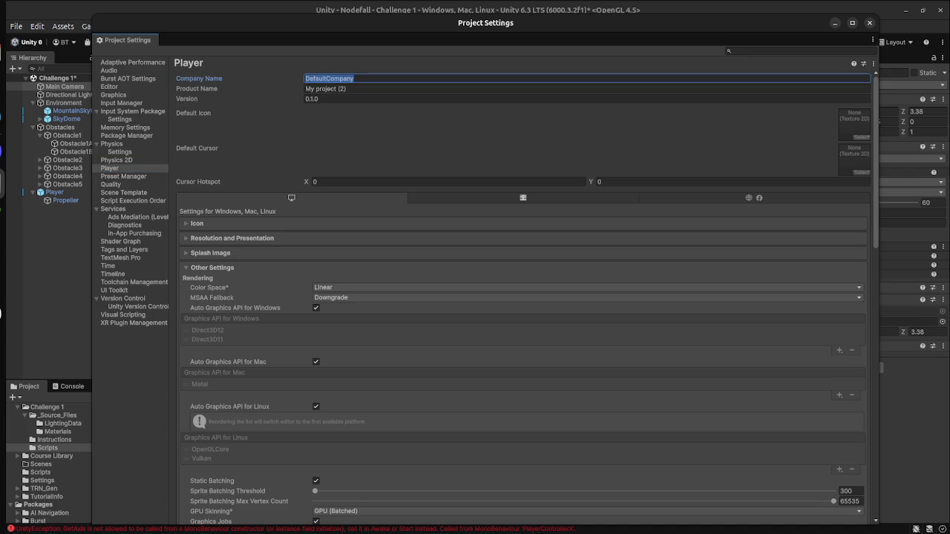
{"action": "type", "text": "Bosota"}
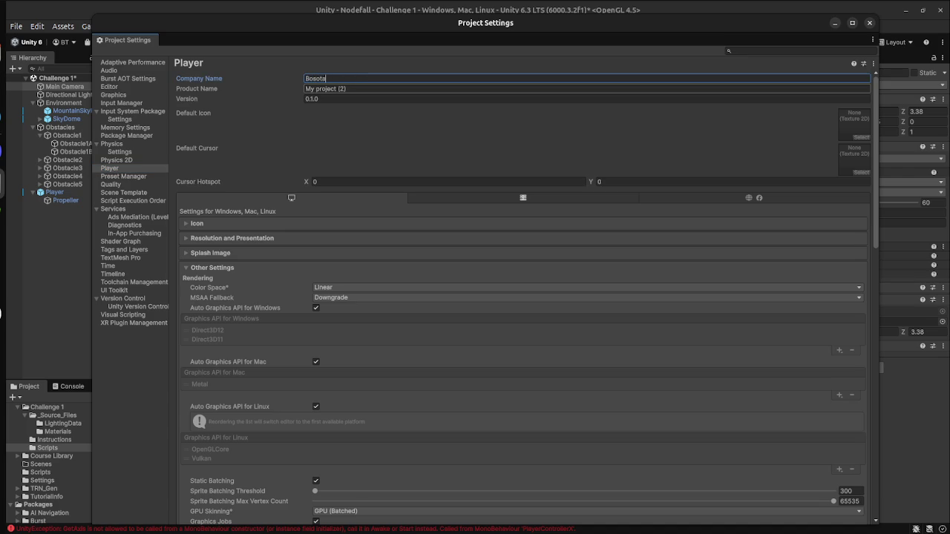
{"action": "type", "text": "Game"}
{"action": "type", "text": "Stu"}
{"action": "type", "text": "dio"}
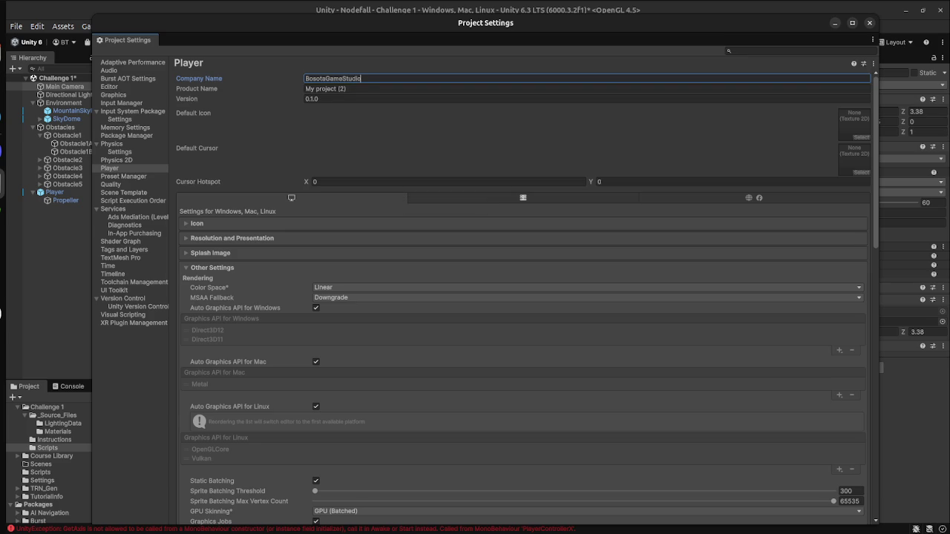
{"action": "scroll", "coordinate": [520, 297], "scroll_direction": "down", "scroll_amount": 15}
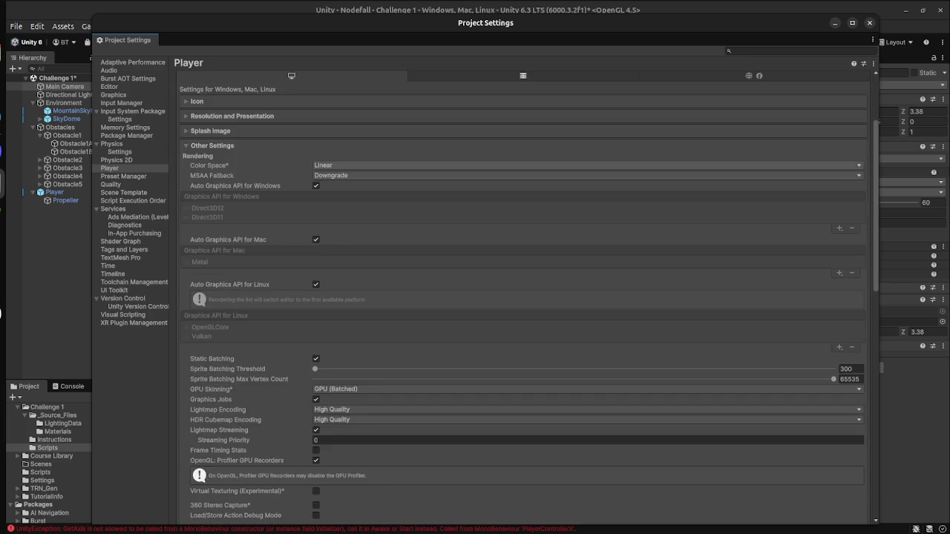
{"action": "scroll", "coordinate": [520, 297], "scroll_direction": "down", "scroll_amount": 5}
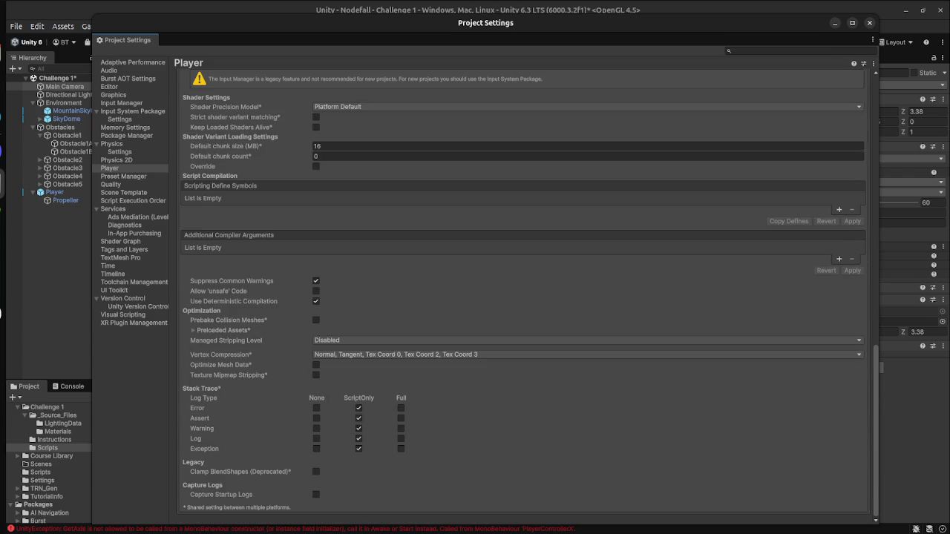
{"action": "left_click", "coordinate": [870, 22]}
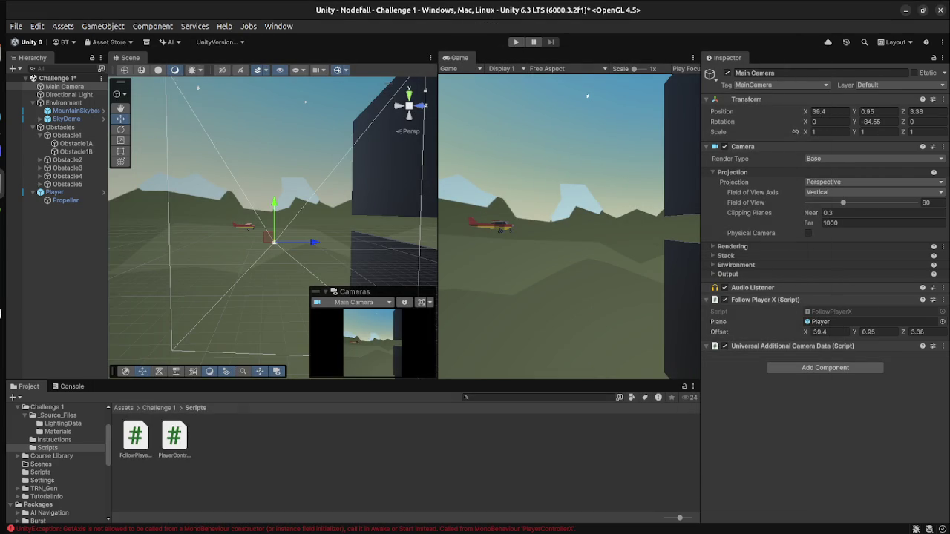
Step: Cancel closing the Unity editor to keep Challenge 1 open, then switch to the browser tutorial
{"action": "key", "text": "super"}
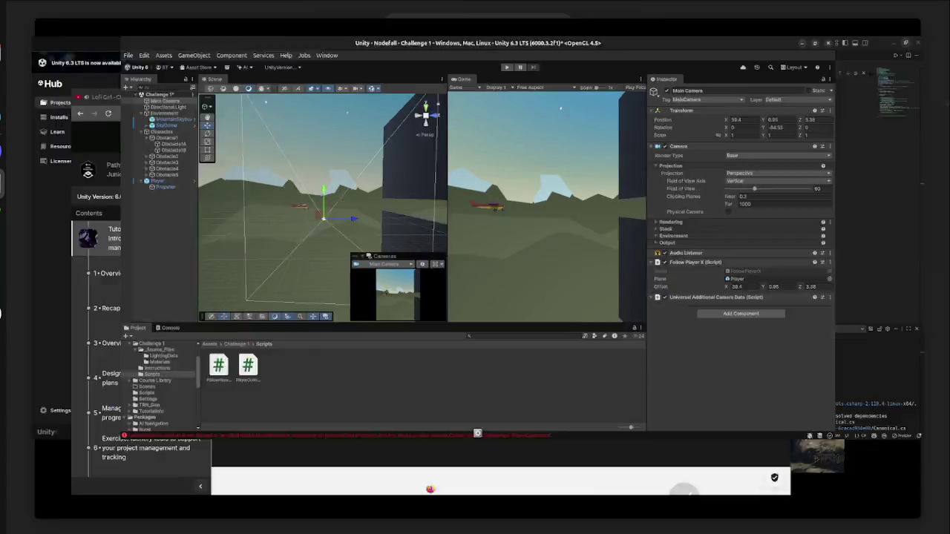
{"action": "left_click", "coordinate": [477, 174]}
{"action": "left_click", "coordinate": [935, 10]}
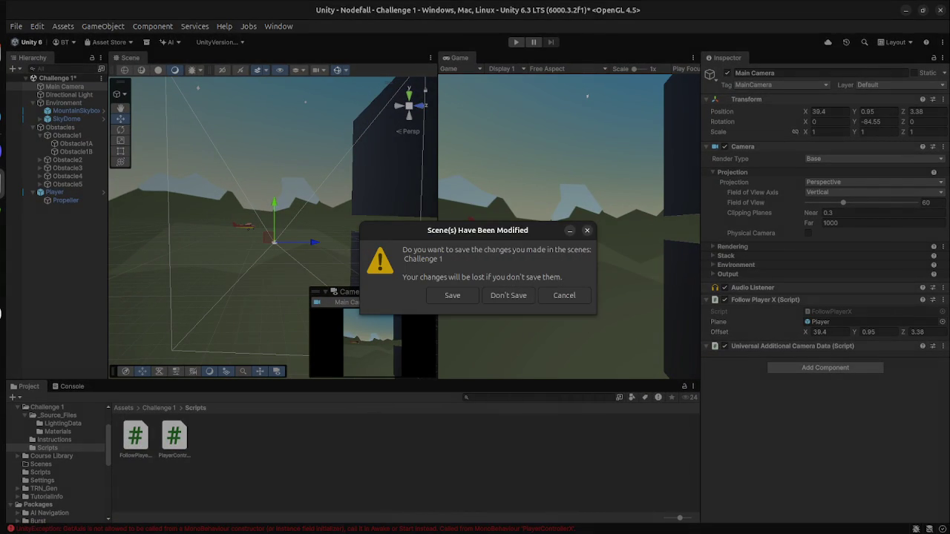
{"action": "key", "text": "Escape"}
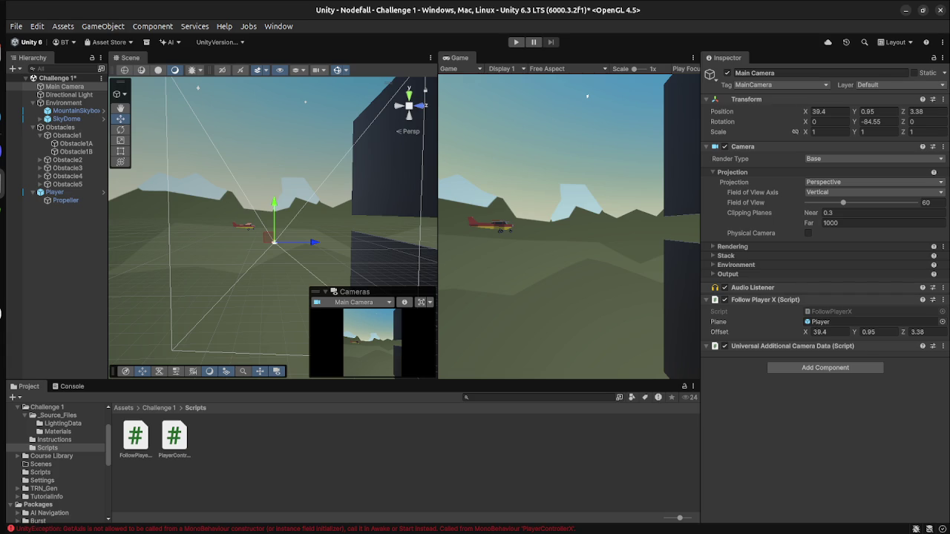
{"action": "key", "text": "alt+Tab"}
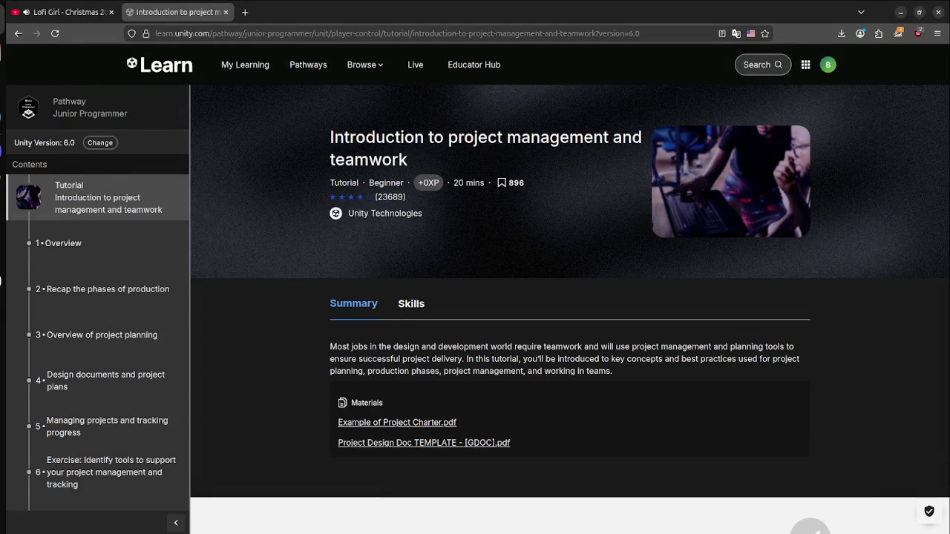
Step: Remove the Nodefall project from Unity Hub's project list
{"action": "key", "text": "super"}
{"action": "left_click", "coordinate": [287, 159]}
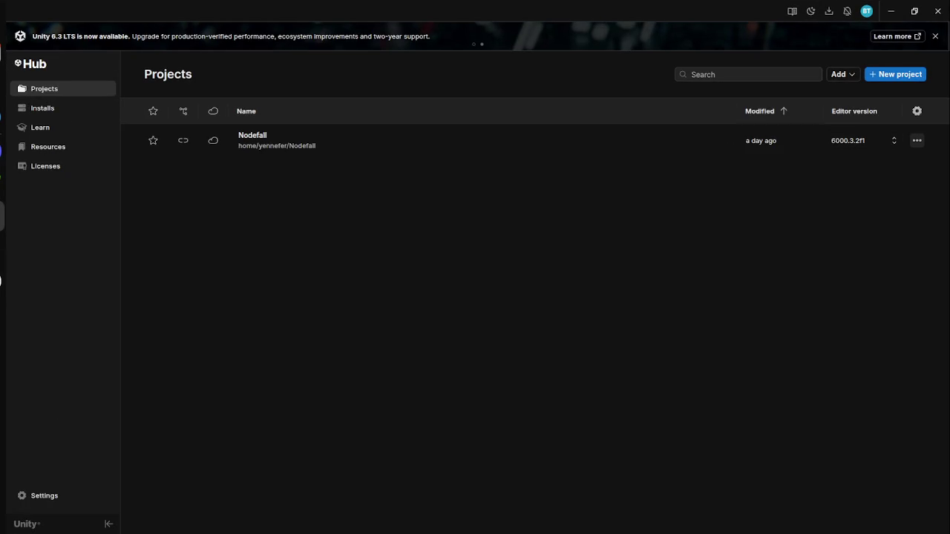
{"action": "left_click", "coordinate": [917, 140]}
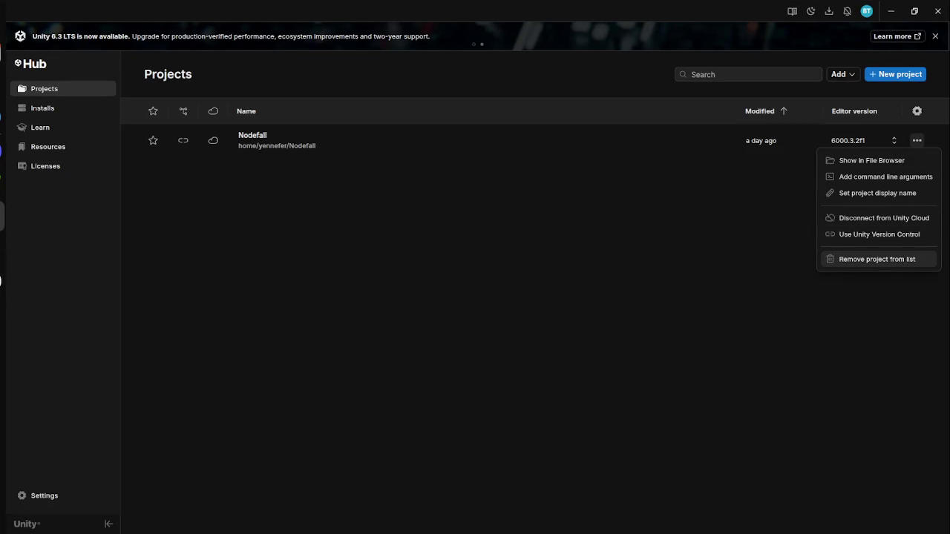
{"action": "left_click", "coordinate": [878, 259]}
{"action": "left_click", "coordinate": [344, 303]}
{"action": "left_click", "coordinate": [587, 303]}
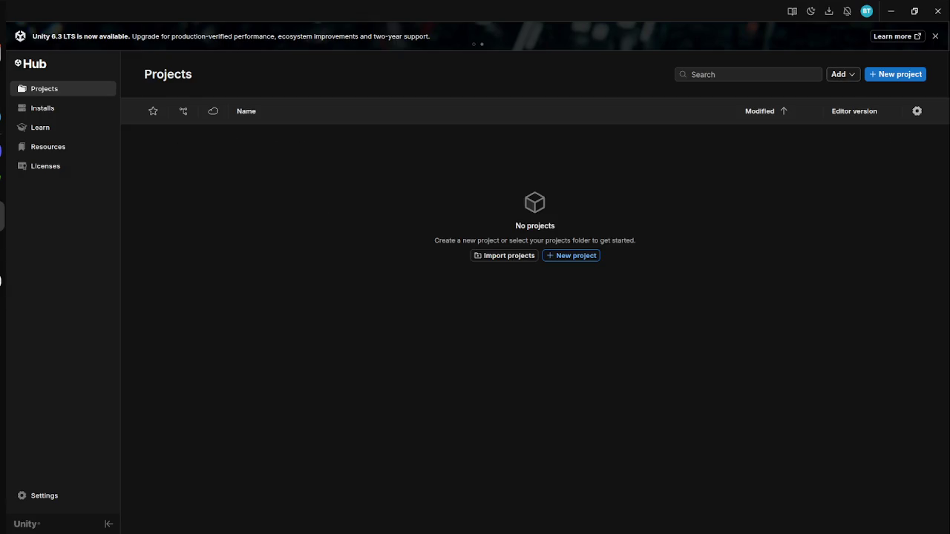
Step: Start a new project, showing the Universal 3D template on editor 6000.3.2f1 LTS
{"action": "left_click", "coordinate": [917, 111]}
{"action": "key", "text": "Escape"}
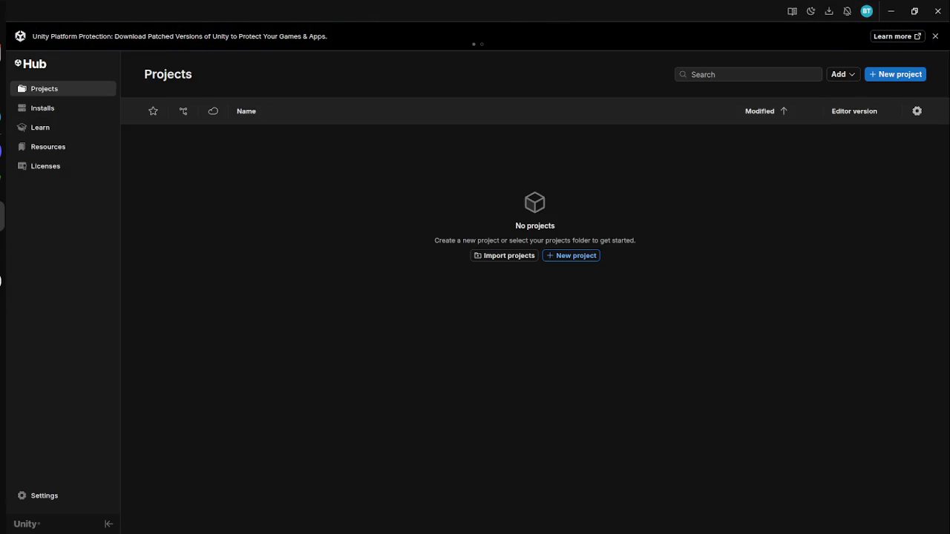
{"action": "left_click", "coordinate": [866, 11]}
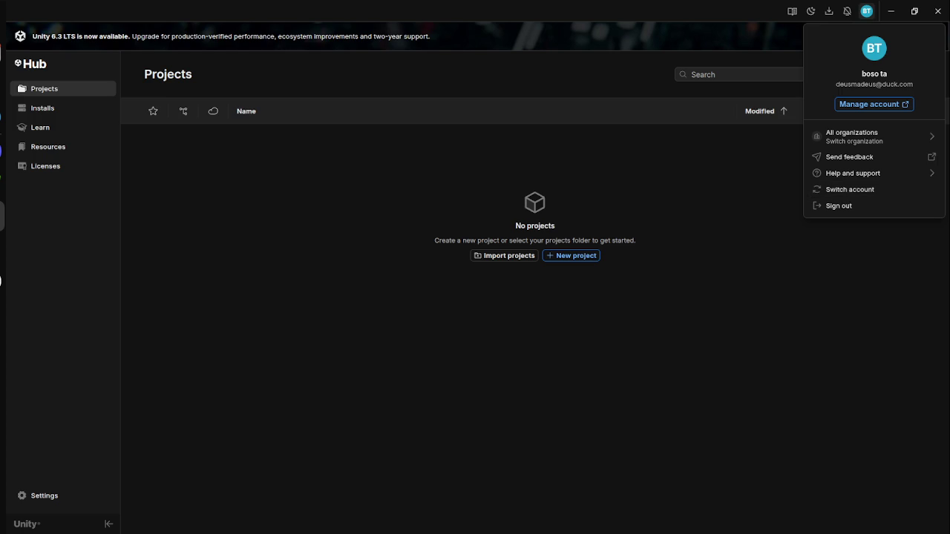
{"action": "key", "text": "Escape"}
{"action": "left_click", "coordinate": [918, 110]}
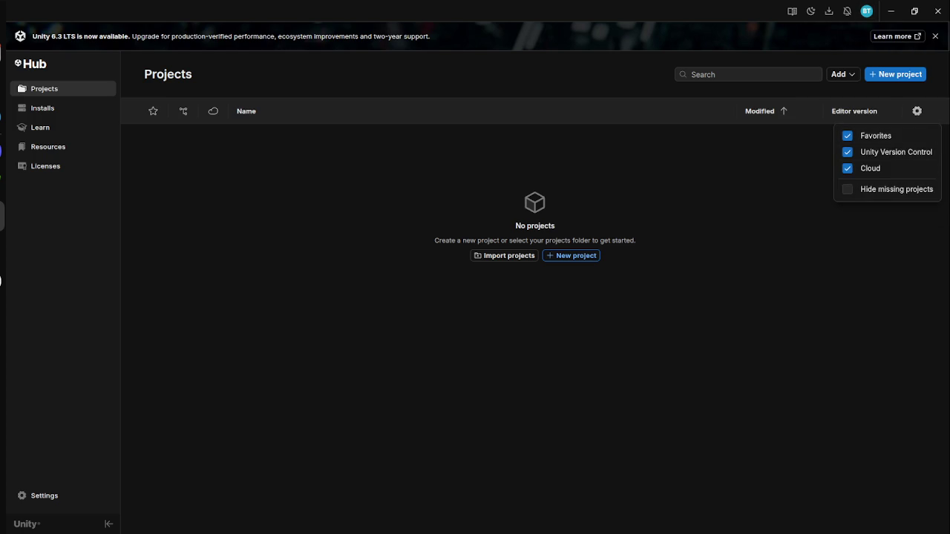
{"action": "key", "text": "Escape"}
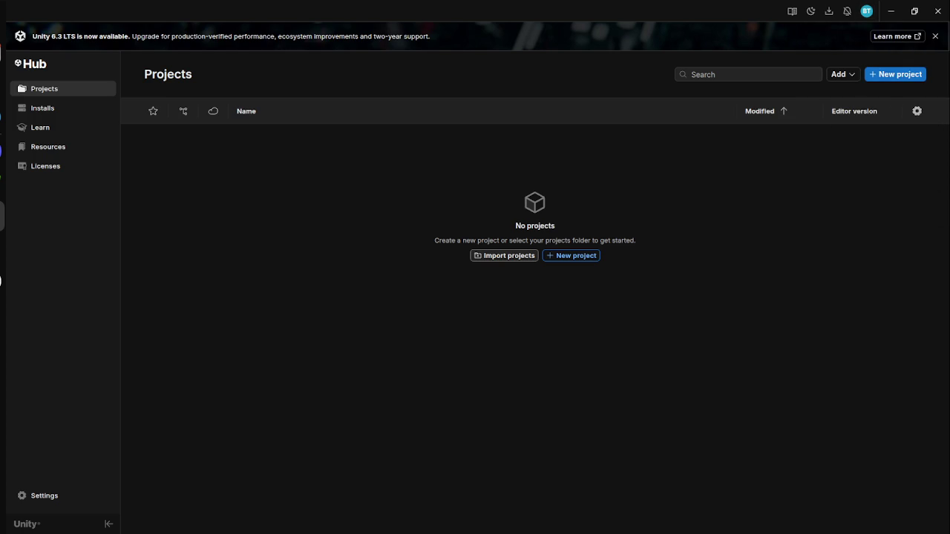
{"action": "left_click", "coordinate": [571, 255]}
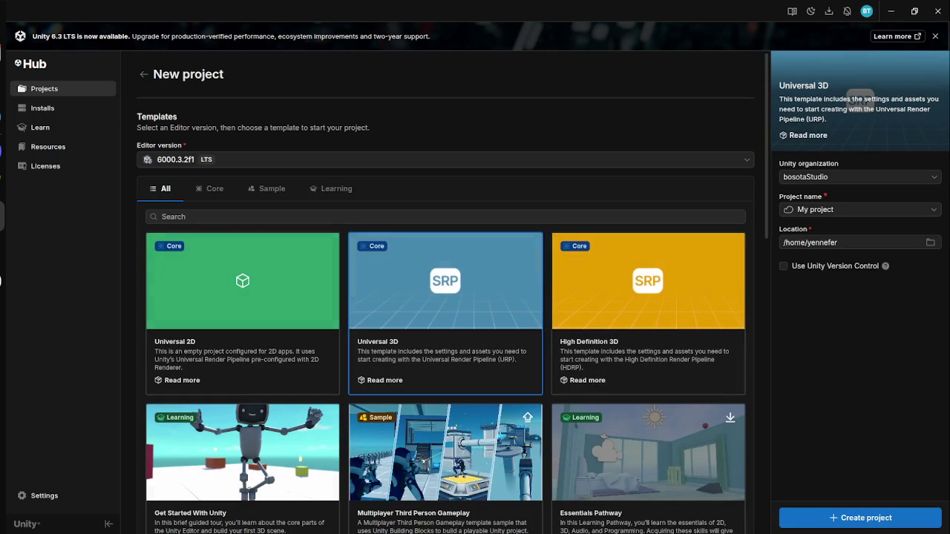
Step: Open the Location folder picker and browse into the Documents/projet folder
{"action": "left_click", "coordinate": [930, 243]}
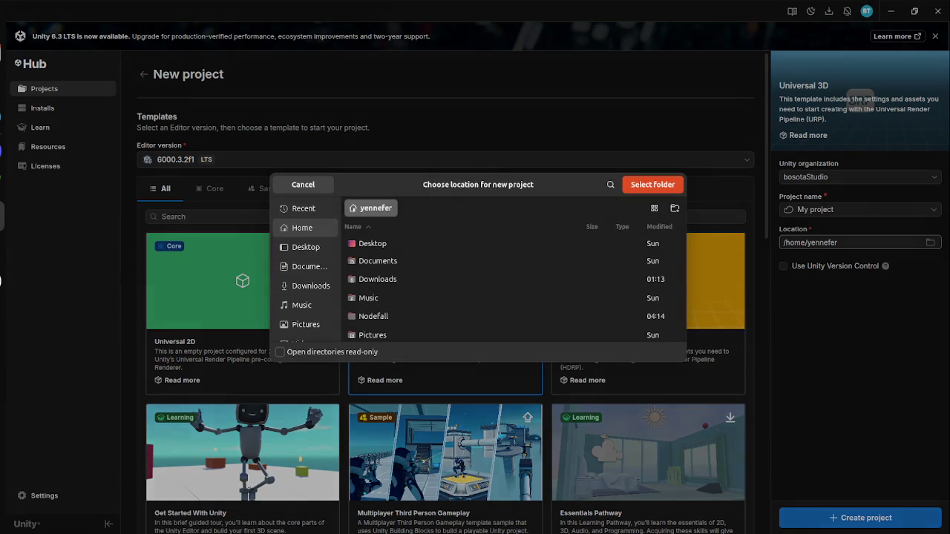
{"action": "double_click", "coordinate": [377, 261]}
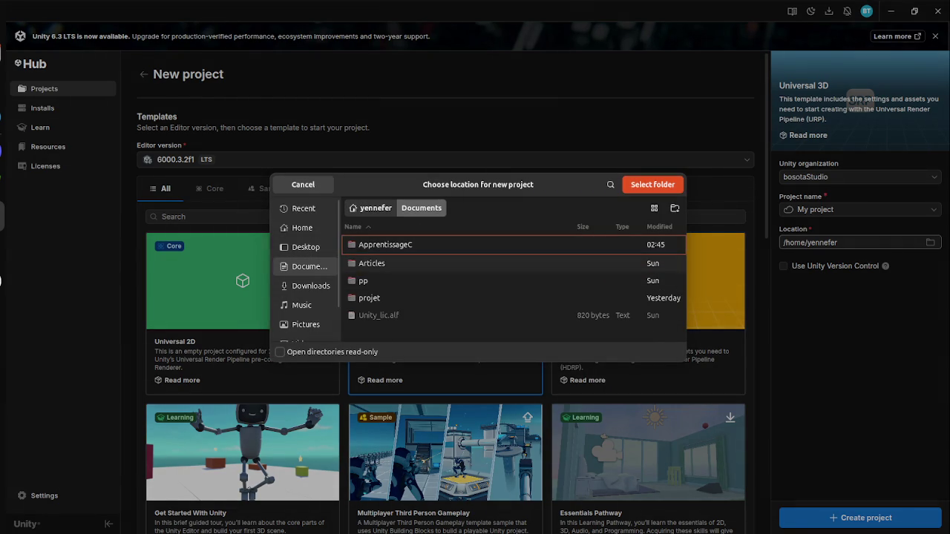
{"action": "double_click", "coordinate": [369, 297]}
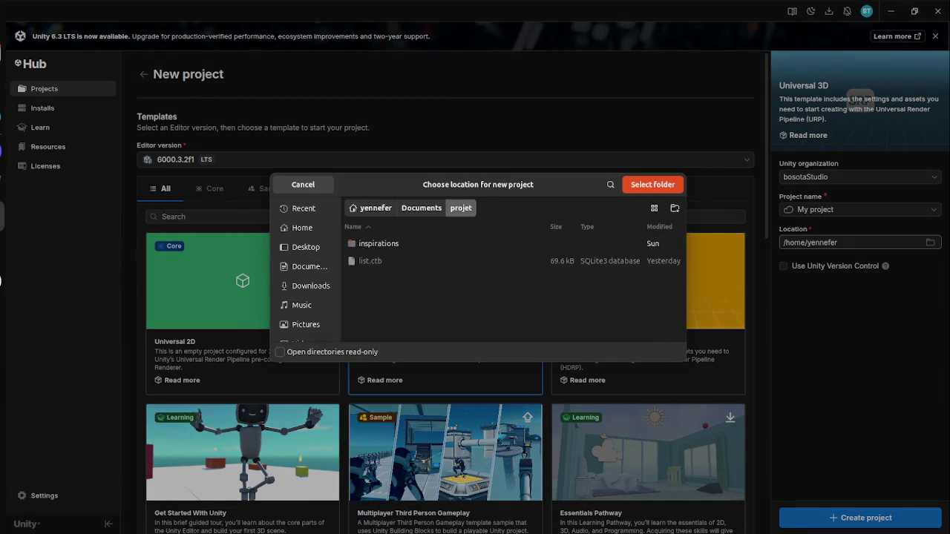
{"action": "right_click", "coordinate": [378, 298]}
{"action": "key", "text": "Escape"}
{"action": "left_click", "coordinate": [675, 208]}
{"action": "key", "text": "Escape"}
Step: Choose the unity folder inside Documents/ApprentissageC as the project location
{"action": "left_click", "coordinate": [421, 207]}
{"action": "double_click", "coordinate": [385, 244]}
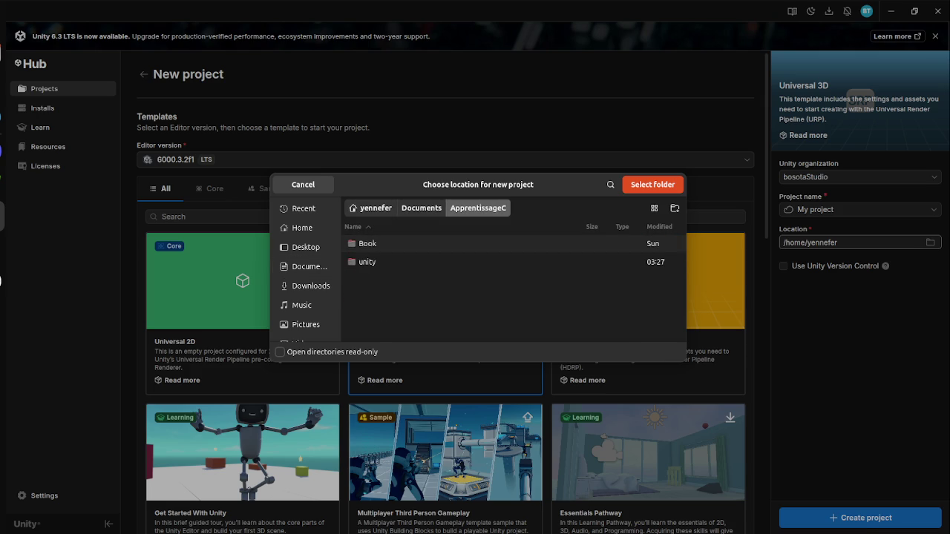
{"action": "left_click", "coordinate": [420, 208]}
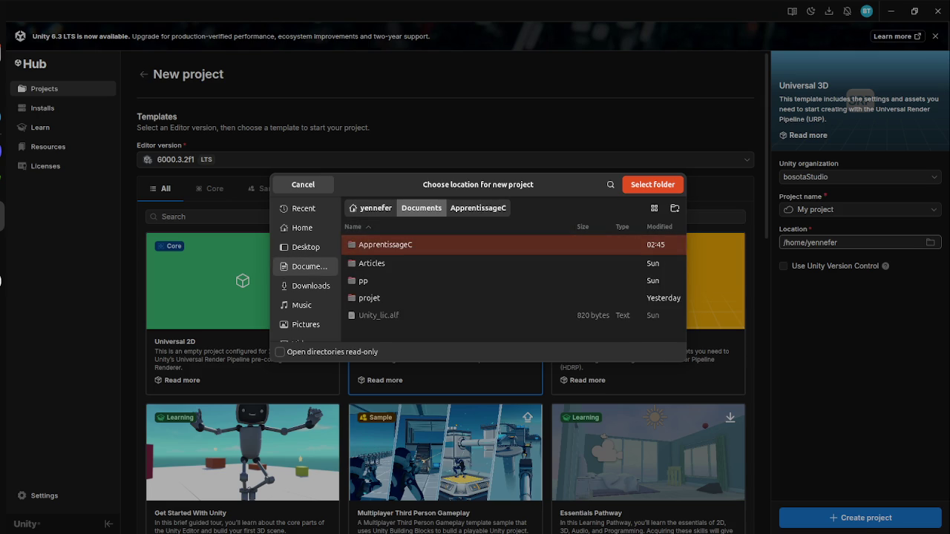
{"action": "left_click", "coordinate": [478, 208]}
{"action": "left_click", "coordinate": [367, 262]}
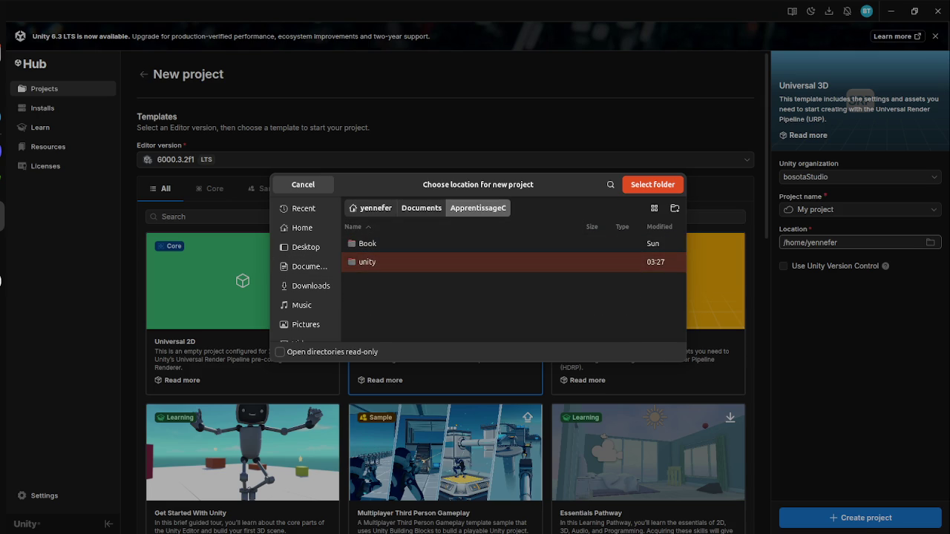
{"action": "left_click", "coordinate": [653, 184]}
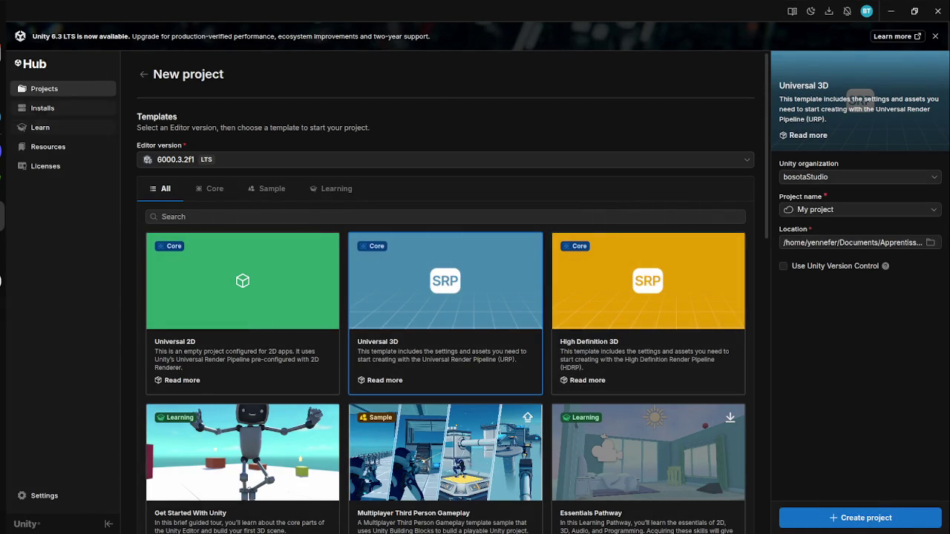
{"action": "key", "text": "alt+Tab"}
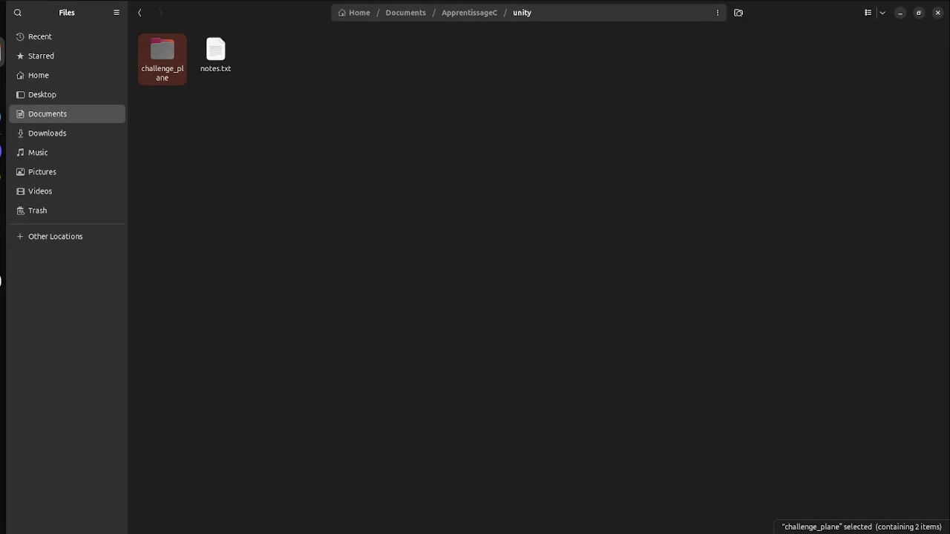
Step: Move the Nodefall folder from Home to the trash, then peek into the Setup Guide and Unity folders
{"action": "left_click", "coordinate": [47, 114]}
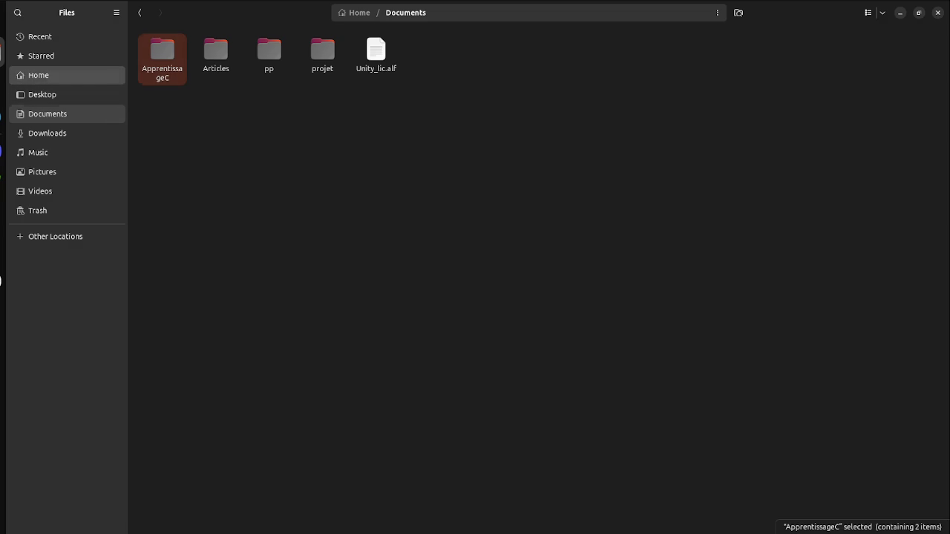
{"action": "left_click", "coordinate": [39, 75]}
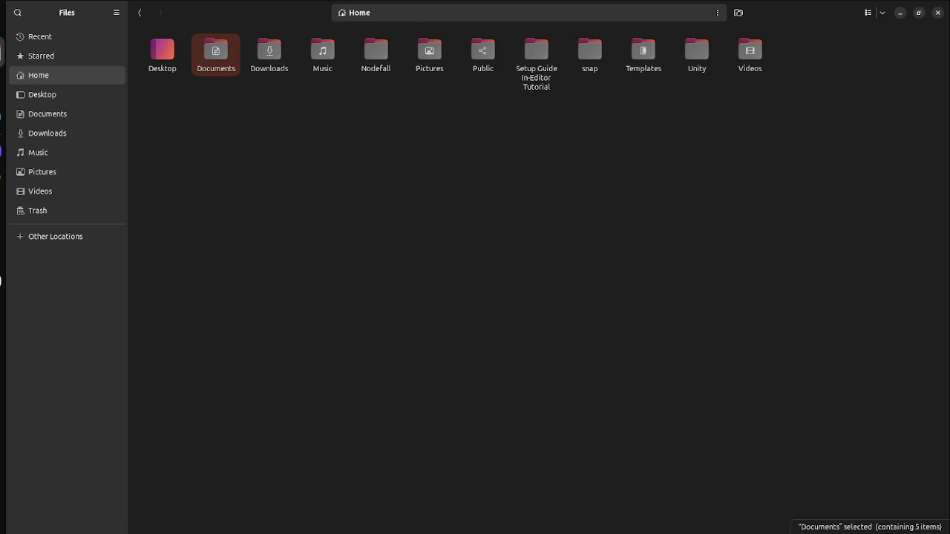
{"action": "key", "text": "Escape"}
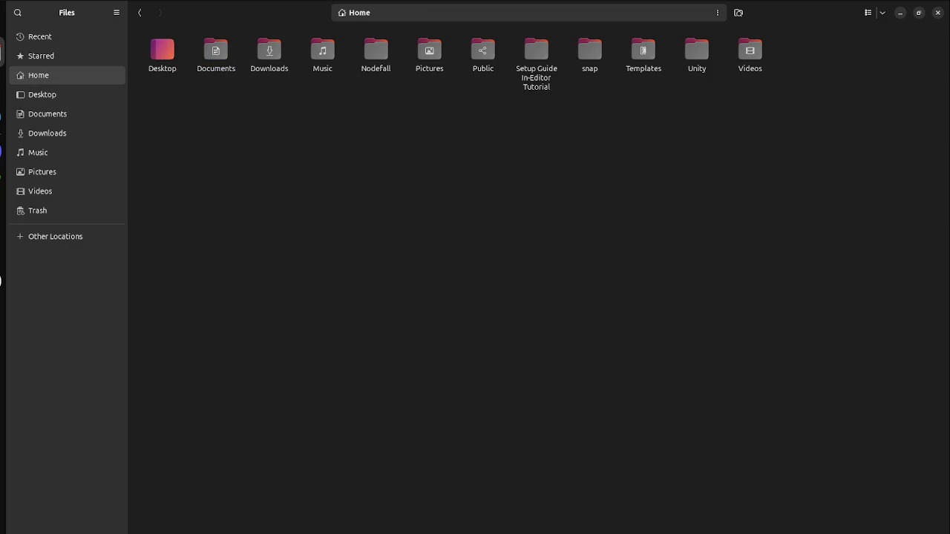
{"action": "left_click", "coordinate": [376, 52]}
{"action": "key", "text": "Delete"}
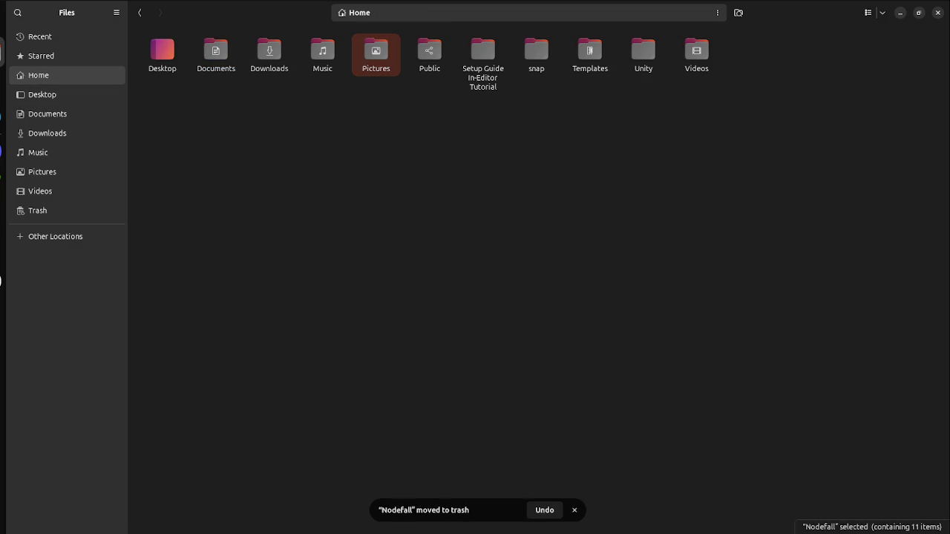
{"action": "double_click", "coordinate": [483, 54]}
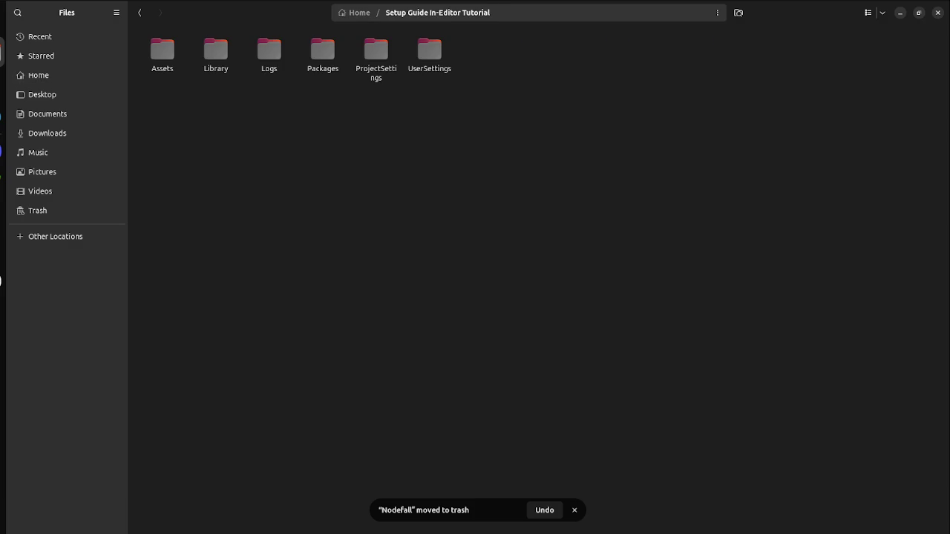
{"action": "key", "text": "alt+Left"}
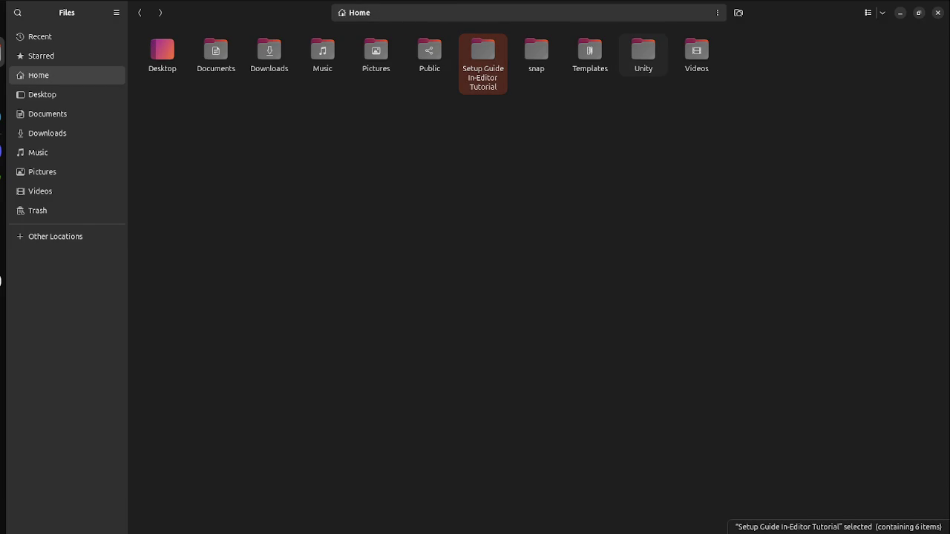
{"action": "double_click", "coordinate": [635, 60]}
{"action": "key", "text": "alt+Left"}
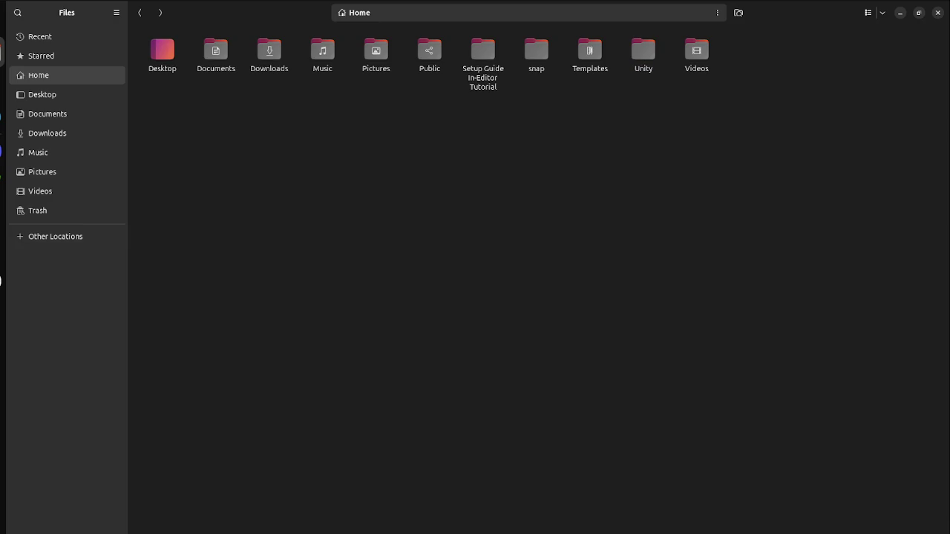
Step: Select everything in the Trash and permanently delete all 127,478 items
{"action": "left_click", "coordinate": [37, 211]}
{"action": "key", "text": "ctrl+a"}
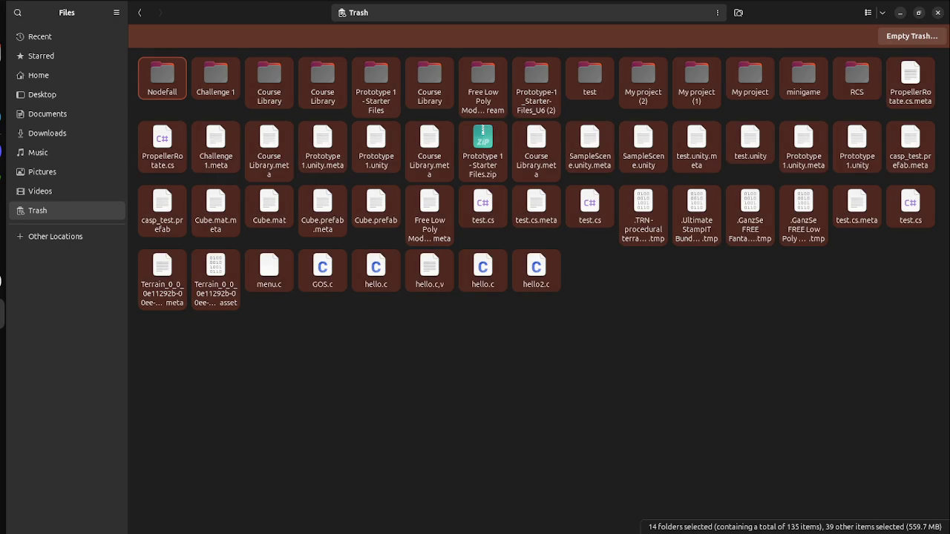
{"action": "key", "text": "Delete"}
{"action": "key", "text": "Escape"}
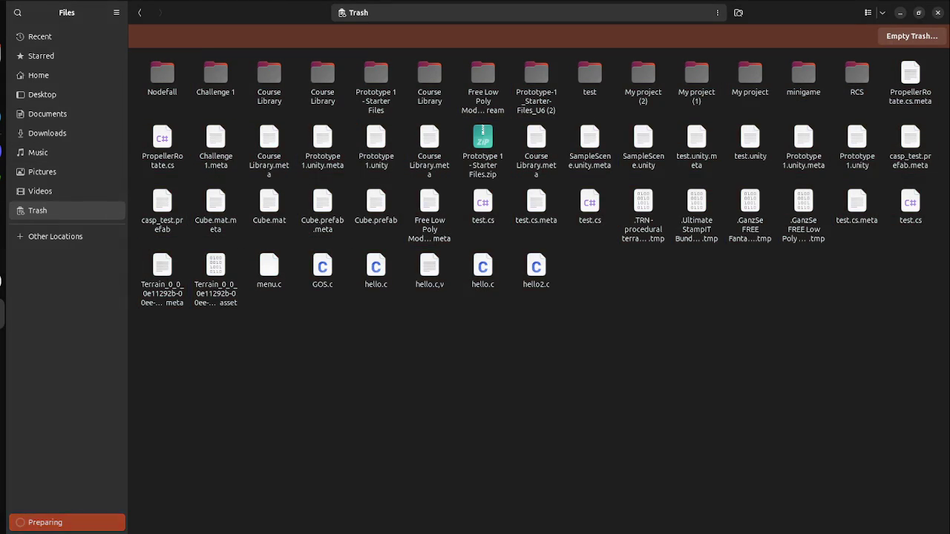
{"action": "left_click", "coordinate": [42, 95]}
{"action": "left_click", "coordinate": [39, 75]}
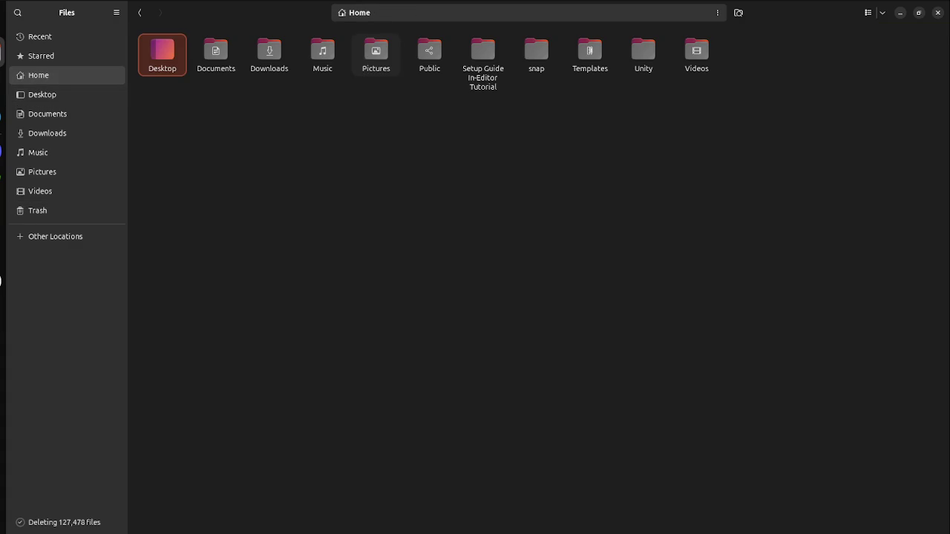
{"action": "key", "text": "super"}
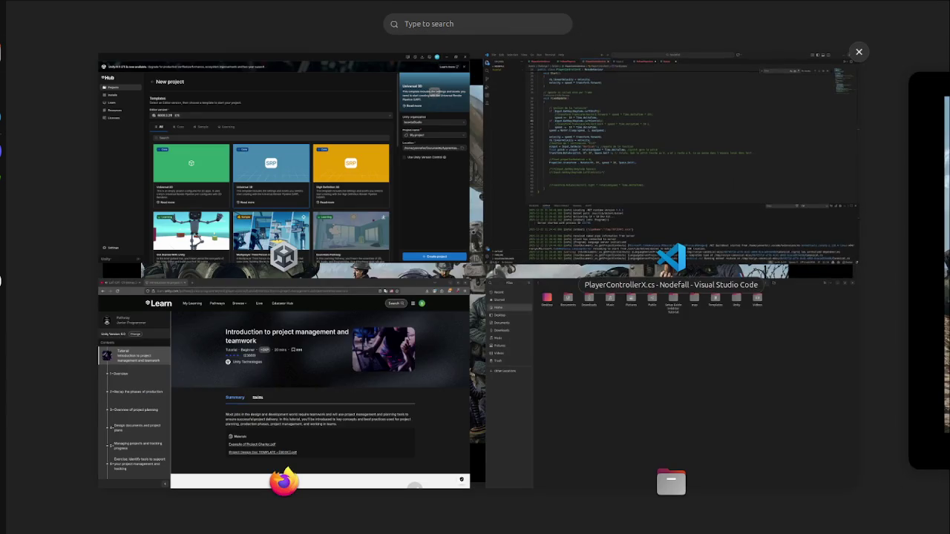
Step: Mark all steps of the project management and teamwork tutorial complete and open Quiz 1
{"action": "left_click", "coordinate": [230, 126]}
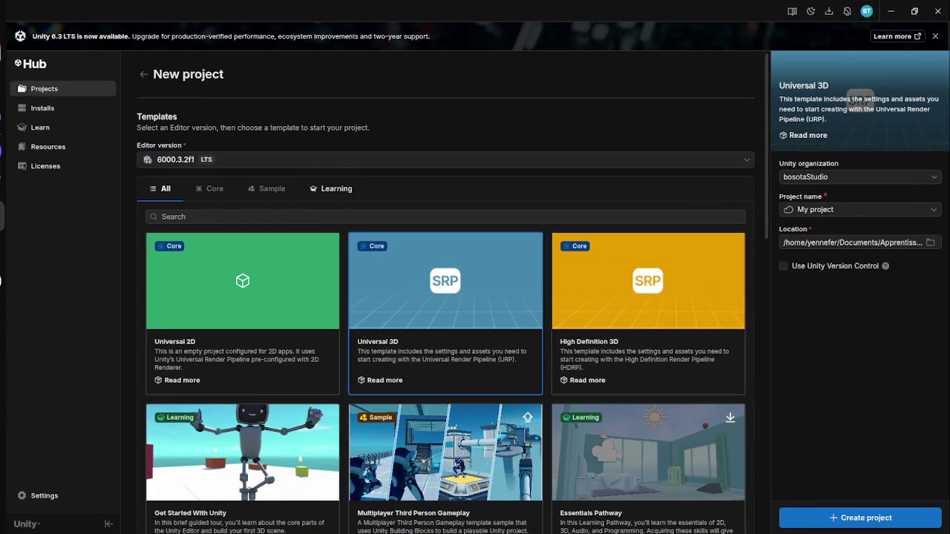
{"action": "key", "text": "super"}
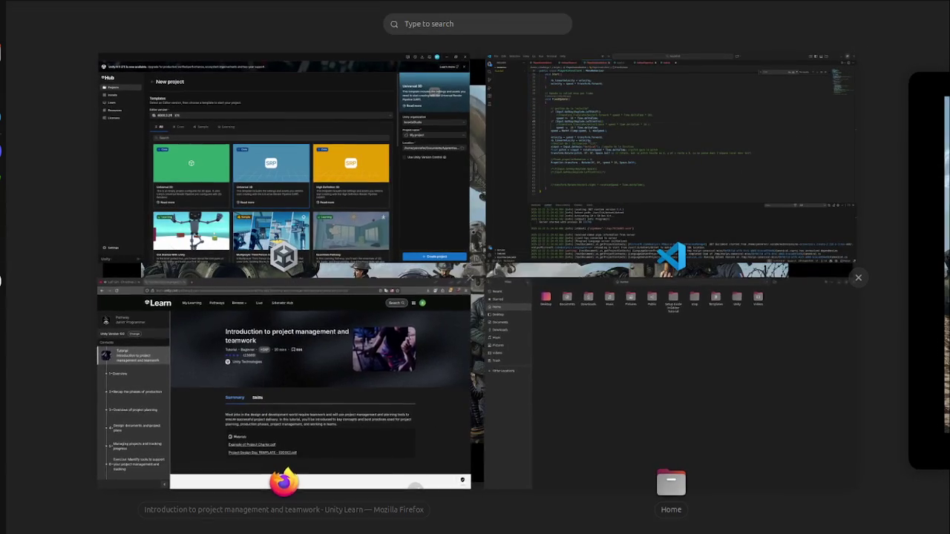
{"action": "left_click", "coordinate": [319, 386]}
{"action": "scroll", "coordinate": [570, 297], "scroll_direction": "down", "scroll_amount": 15}
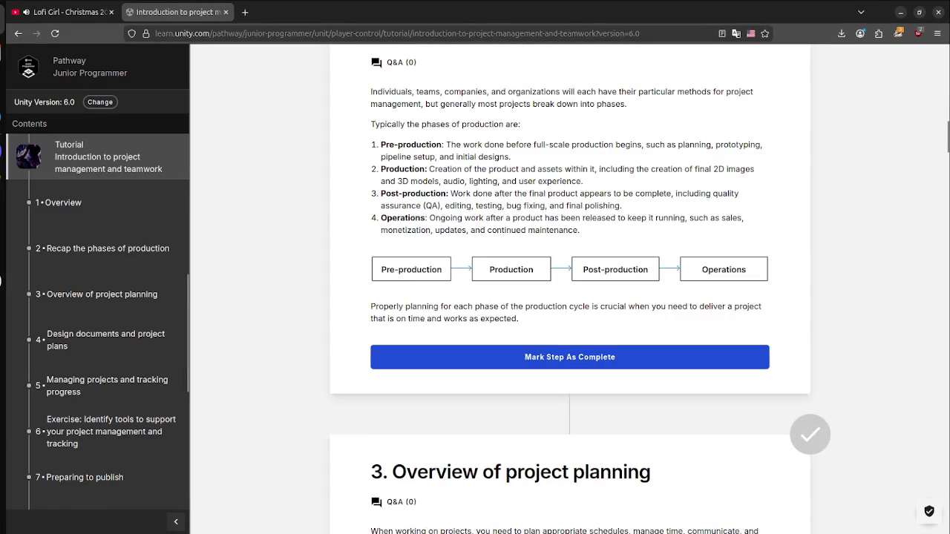
{"action": "scroll", "coordinate": [569, 297], "scroll_direction": "down", "scroll_amount": 20}
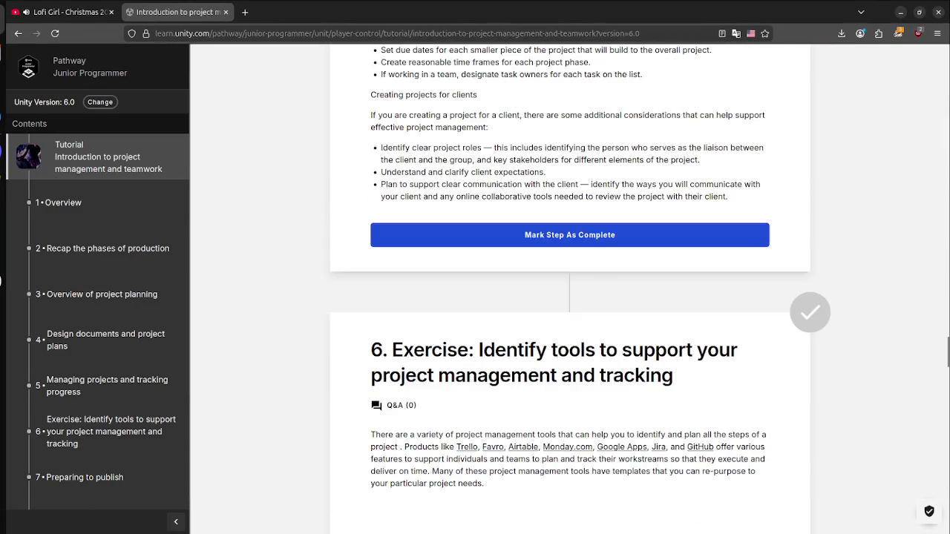
{"action": "scroll", "coordinate": [569, 297], "scroll_direction": "down", "scroll_amount": 8}
{"action": "left_click", "coordinate": [569, 232]}
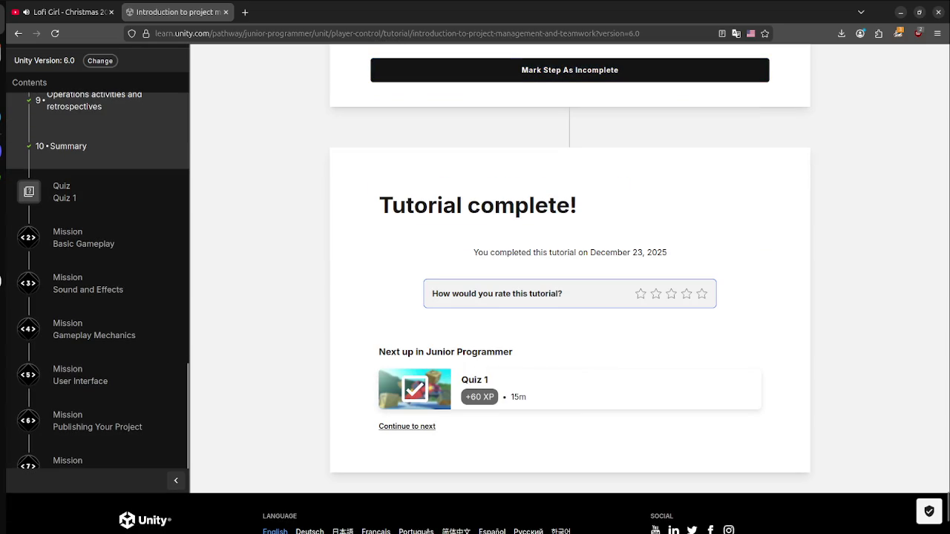
{"action": "left_click", "coordinate": [63, 197]}
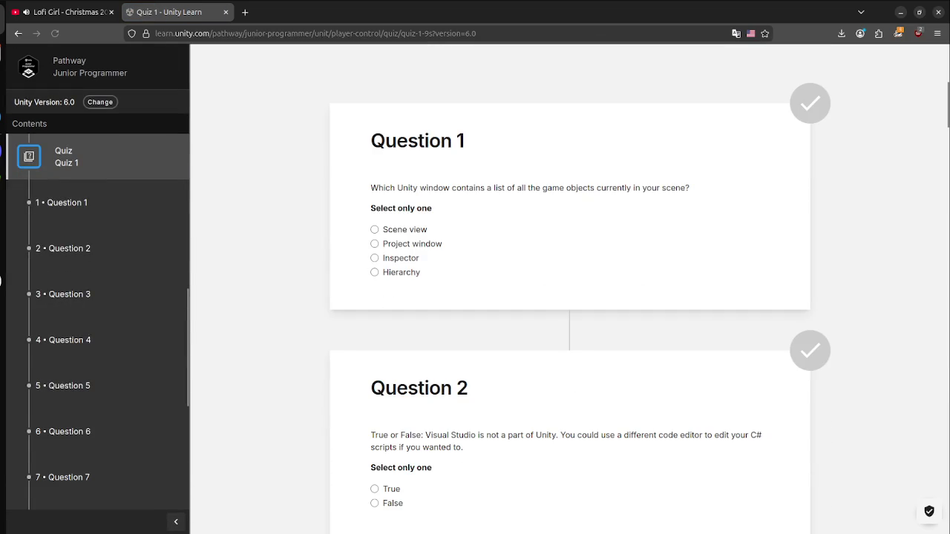
Step: Translate the Quiz 1 page into French
{"action": "right_click", "coordinate": [707, 234]}
{"action": "left_click", "coordinate": [742, 365]}
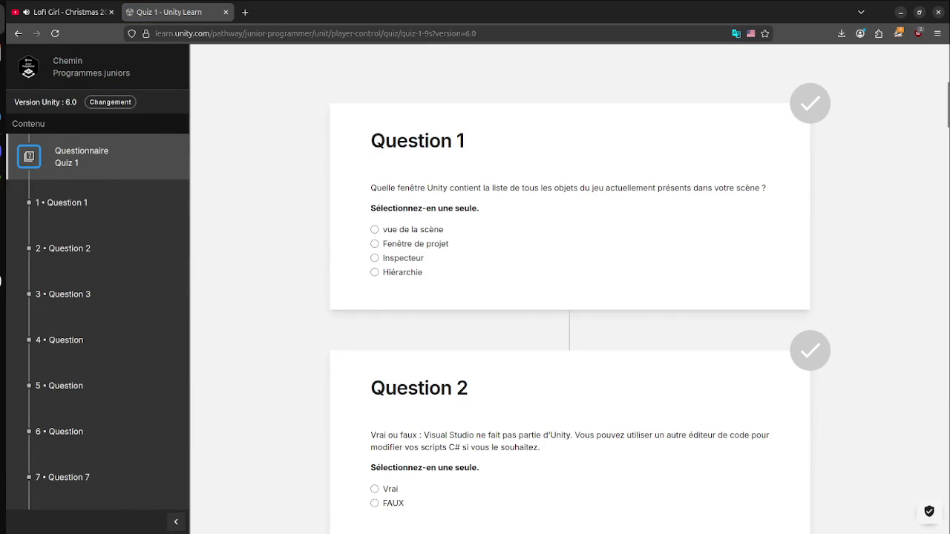
{"action": "right_click", "coordinate": [621, 224]}
{"action": "key", "text": "Escape"}
Step: Answer Question 1 with Hiérarchie and Question 2 with Vrai
{"action": "left_click", "coordinate": [375, 272]}
{"action": "scroll", "coordinate": [569, 296], "scroll_direction": "down", "scroll_amount": 3}
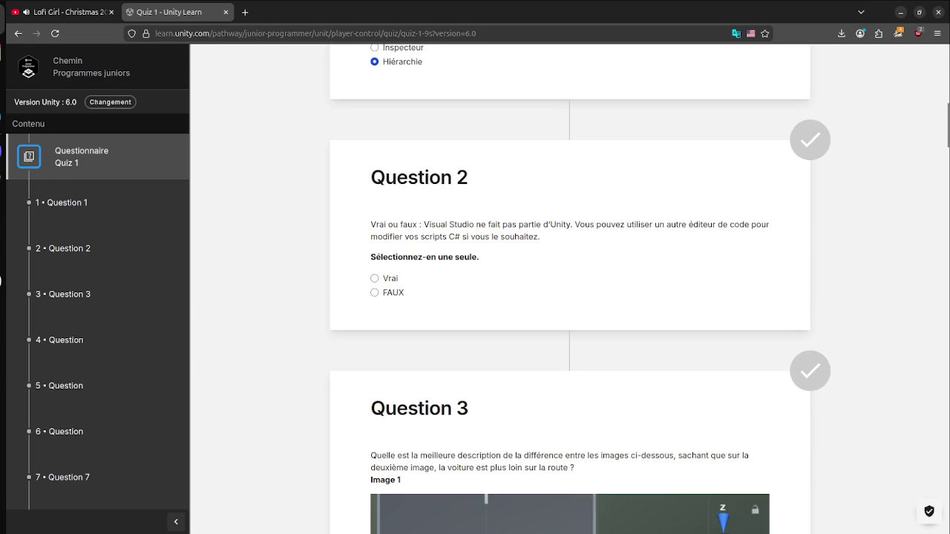
{"action": "scroll", "coordinate": [569, 297], "scroll_direction": "up", "scroll_amount": 3}
{"action": "scroll", "coordinate": [569, 297], "scroll_direction": "down", "scroll_amount": 2}
{"action": "right_click", "coordinate": [575, 224]}
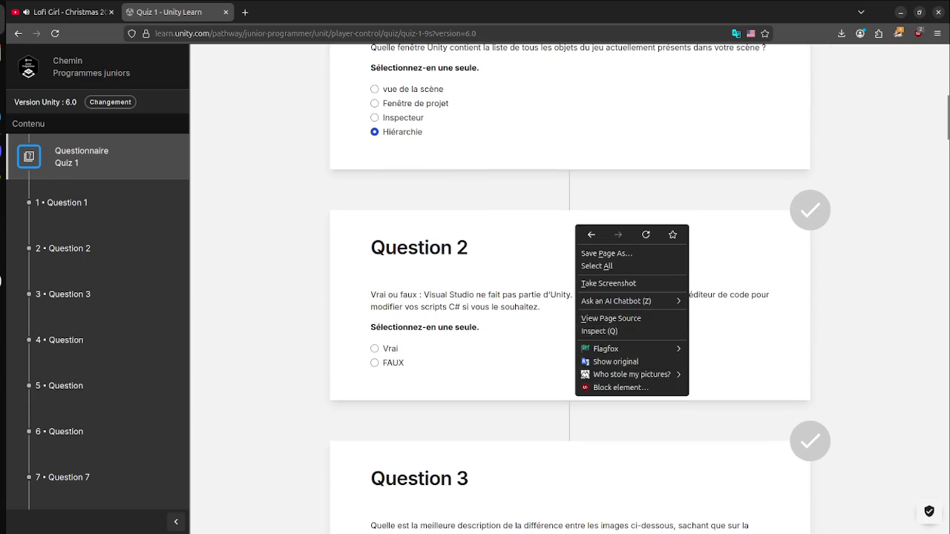
{"action": "key", "text": "Escape"}
{"action": "scroll", "coordinate": [570, 297], "scroll_direction": "down", "scroll_amount": 1}
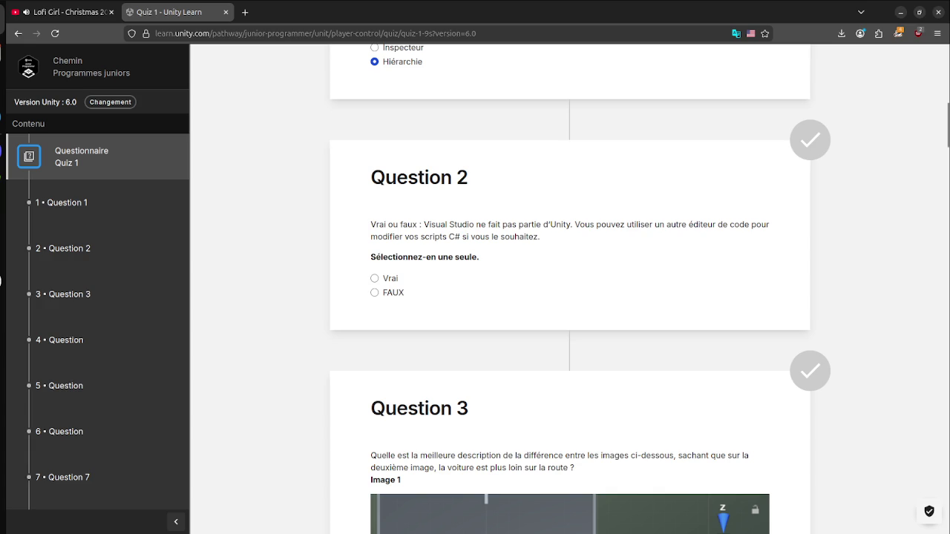
{"action": "left_click", "coordinate": [374, 278]}
Step: Answer Question 3 with the larger Z position and Question 4 with access modifier first
{"action": "scroll", "coordinate": [569, 297], "scroll_direction": "down", "scroll_amount": 5}
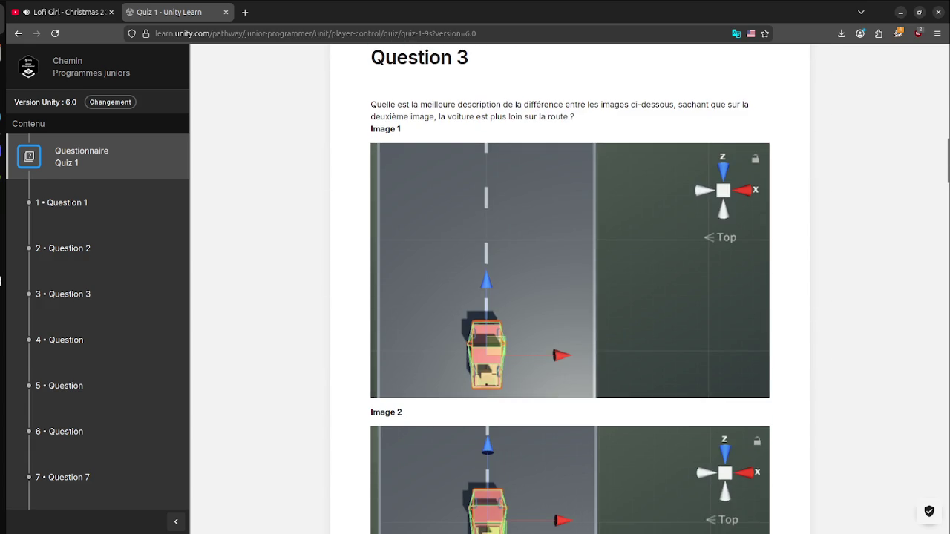
{"action": "scroll", "coordinate": [569, 297], "scroll_direction": "down", "scroll_amount": 4}
{"action": "scroll", "coordinate": [569, 297], "scroll_direction": "up", "scroll_amount": 5}
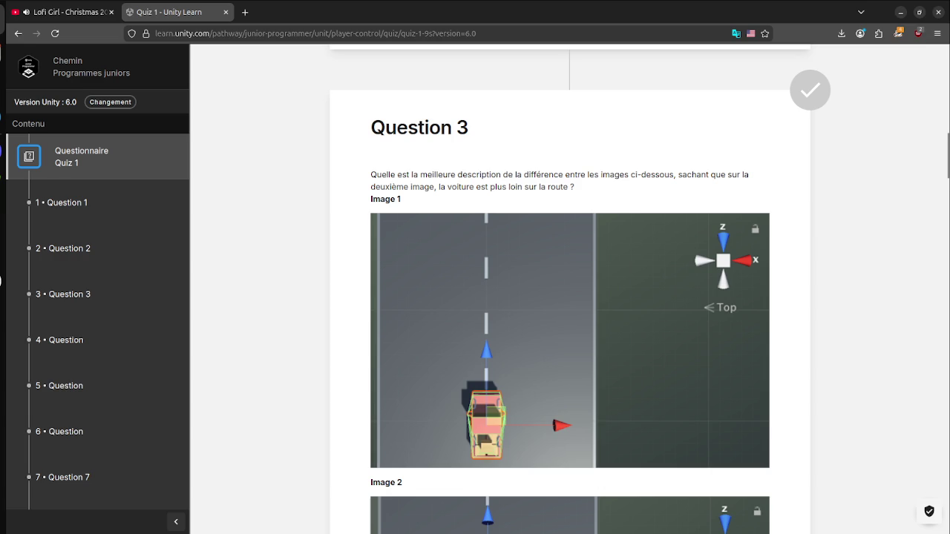
{"action": "scroll", "coordinate": [569, 297], "scroll_direction": "down", "scroll_amount": 6}
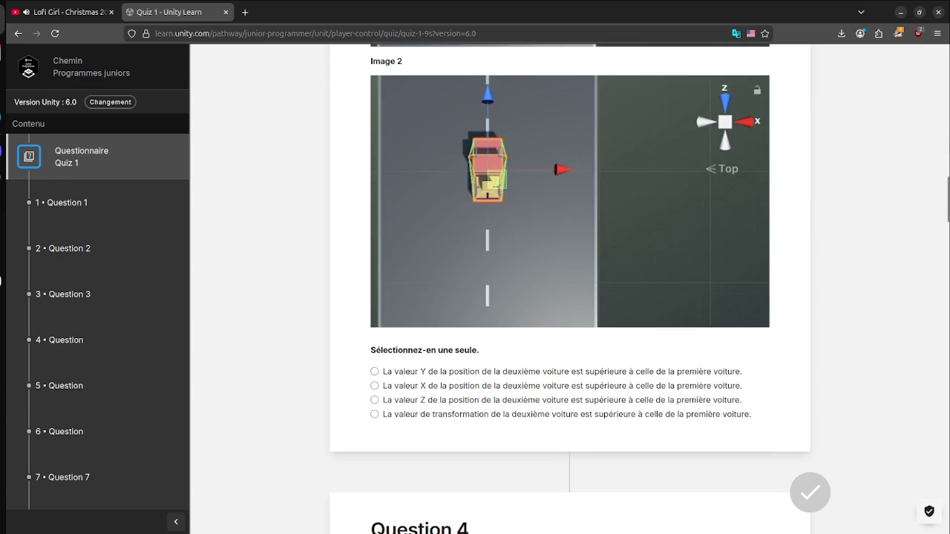
{"action": "scroll", "coordinate": [570, 297], "scroll_direction": "up", "scroll_amount": 2}
{"action": "scroll", "coordinate": [569, 297], "scroll_direction": "down", "scroll_amount": 1}
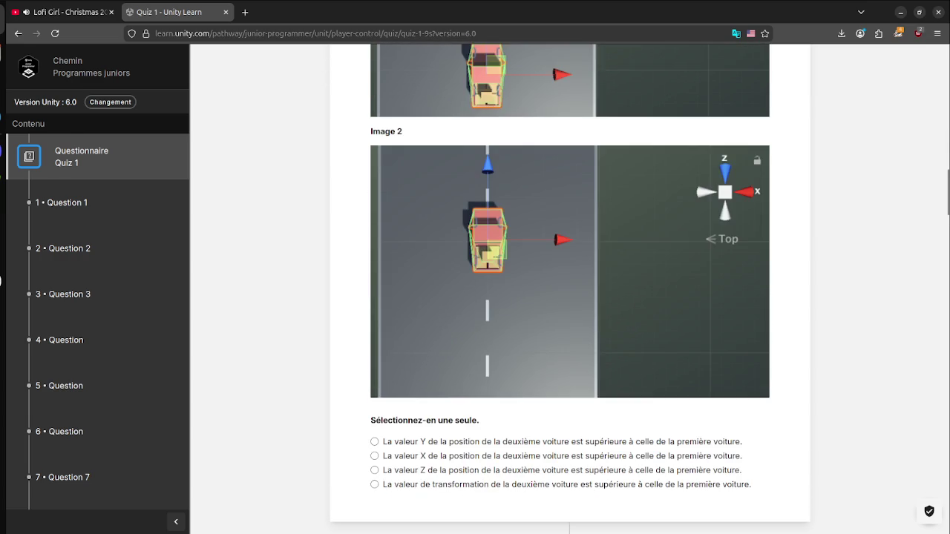
{"action": "scroll", "coordinate": [570, 297], "scroll_direction": "up", "scroll_amount": 4}
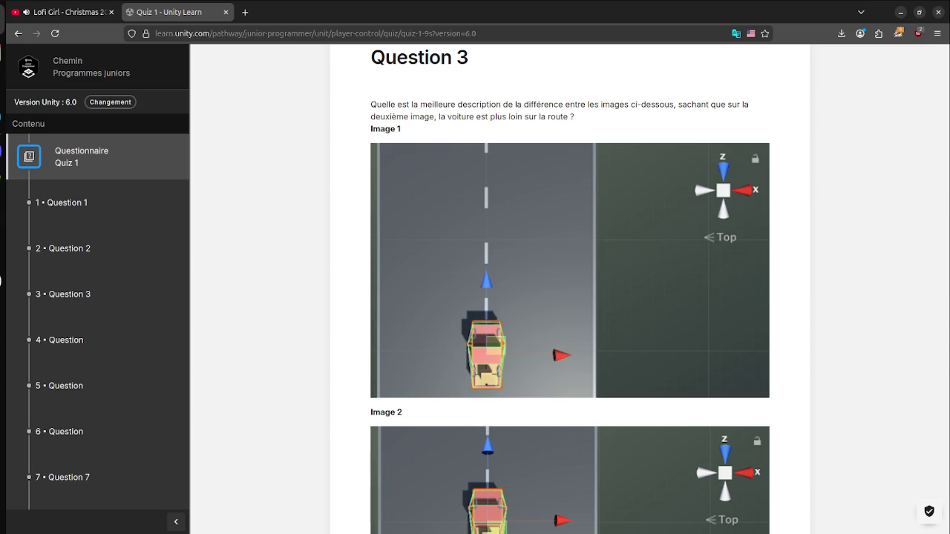
{"action": "scroll", "coordinate": [569, 296], "scroll_direction": "down", "scroll_amount": 6}
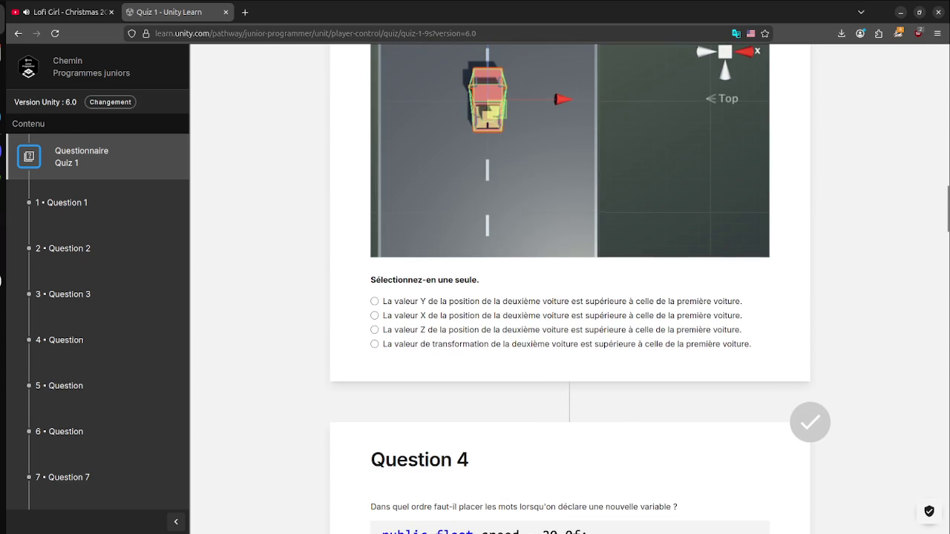
{"action": "scroll", "coordinate": [569, 290], "scroll_direction": "up", "scroll_amount": 2}
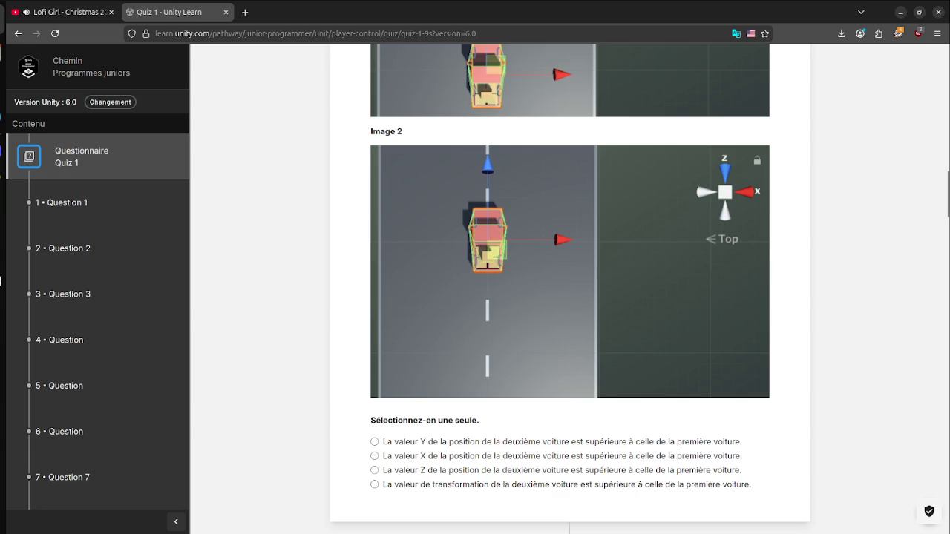
{"action": "left_click", "coordinate": [374, 470]}
{"action": "scroll", "coordinate": [569, 297], "scroll_direction": "down", "scroll_amount": 4}
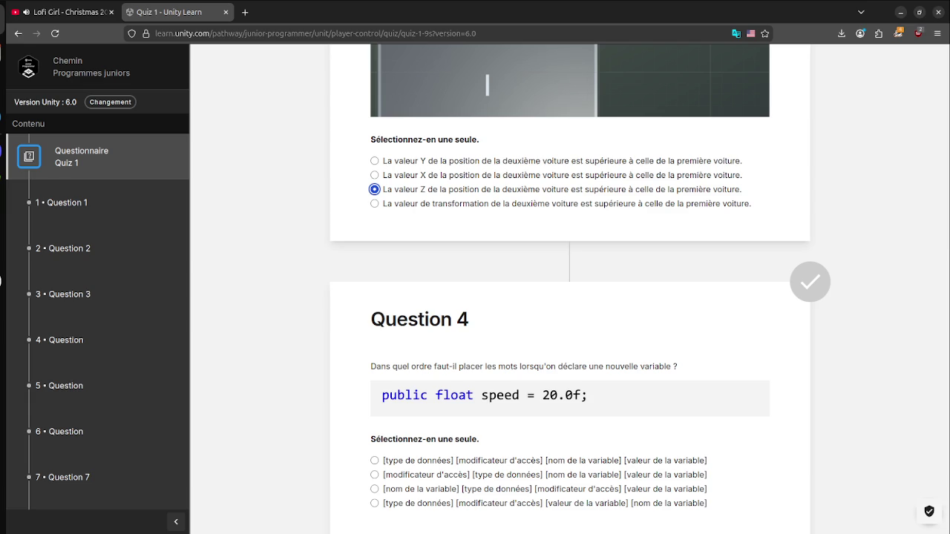
{"action": "scroll", "coordinate": [569, 296], "scroll_direction": "down", "scroll_amount": 2}
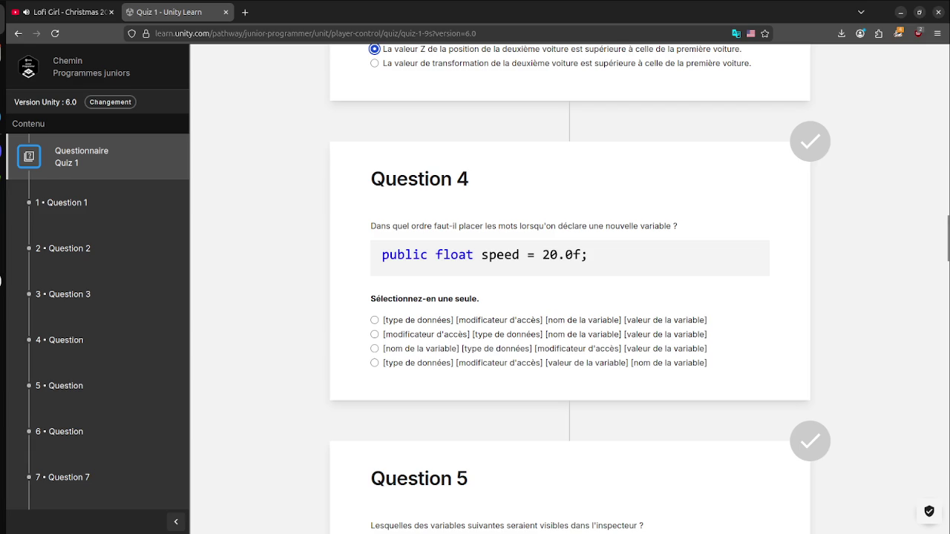
{"action": "left_click", "coordinate": [374, 334]}
Step: Settle on vitesse as Question 5's answer after trying the other options
{"action": "scroll", "coordinate": [569, 297], "scroll_direction": "down", "scroll_amount": 5}
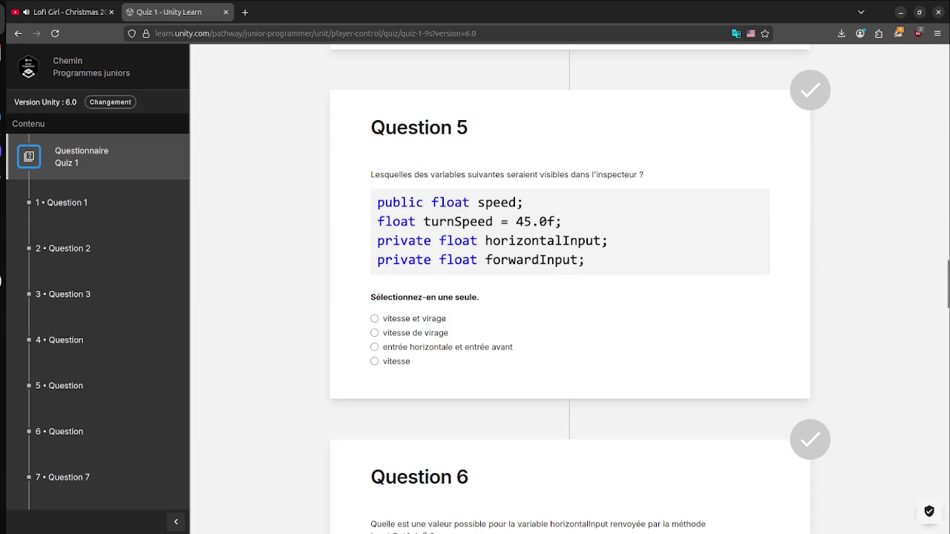
{"action": "left_click", "coordinate": [374, 347]}
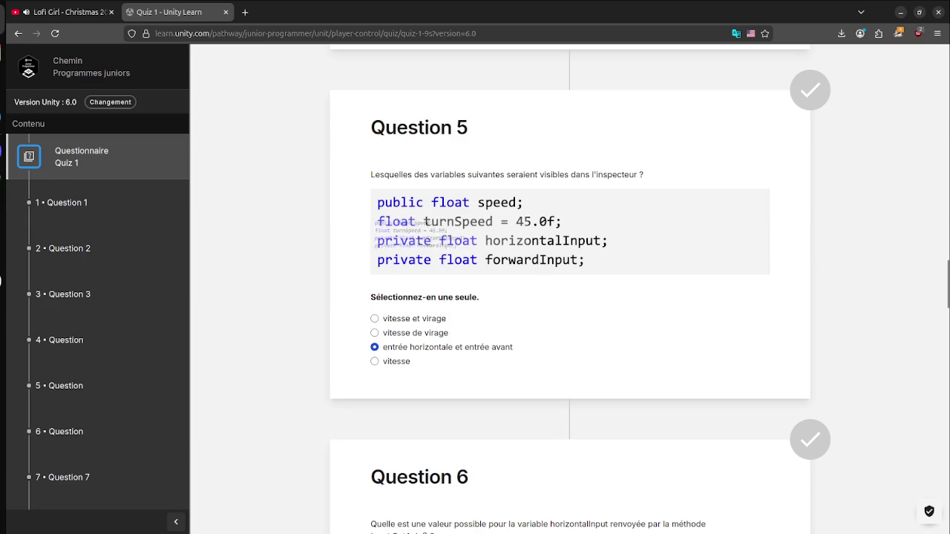
{"action": "left_click", "coordinate": [374, 362]}
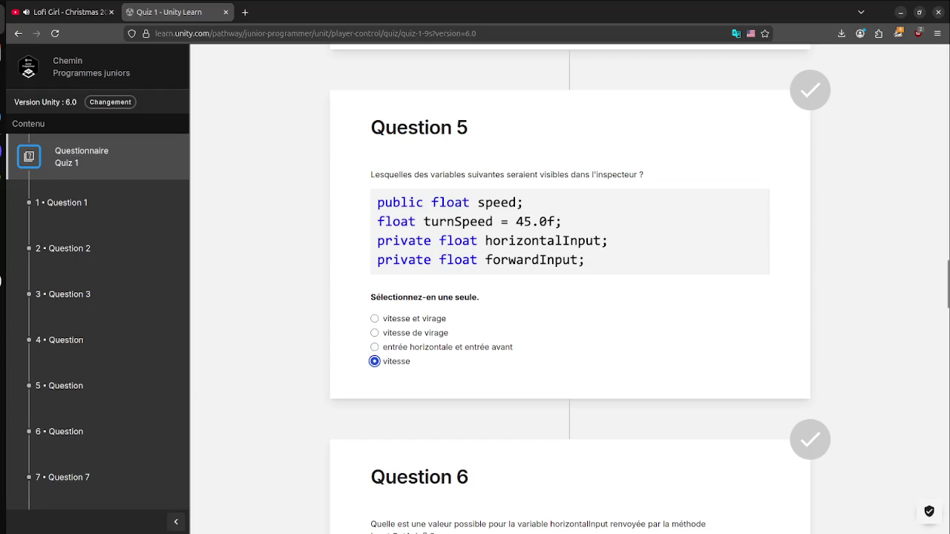
{"action": "left_click", "coordinate": [374, 318]}
{"action": "left_click", "coordinate": [374, 362]}
Step: Open a terminal and begin a cat command, tab-completing Documents/projet before erasing it
{"action": "key", "text": "super"}
{"action": "key", "text": "super"}
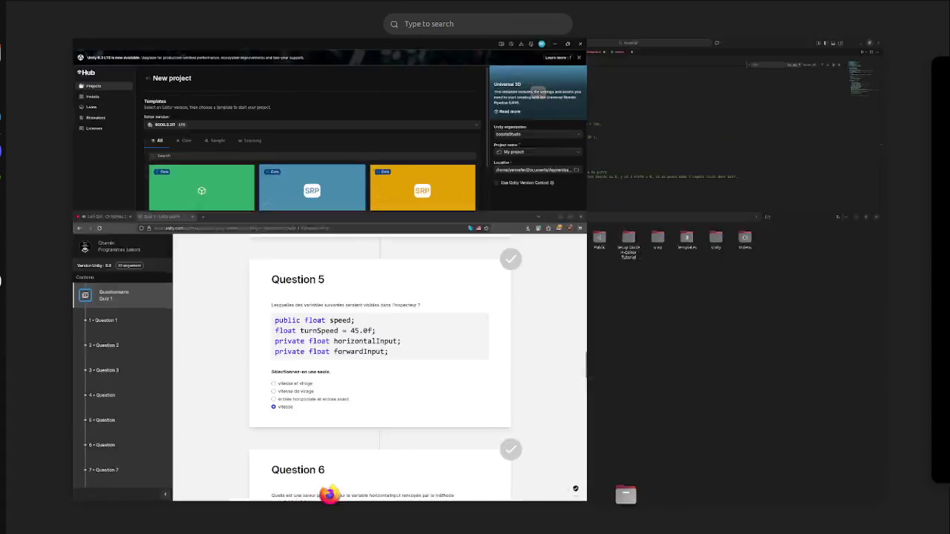
{"action": "key", "text": "ctrl+alt+t"}
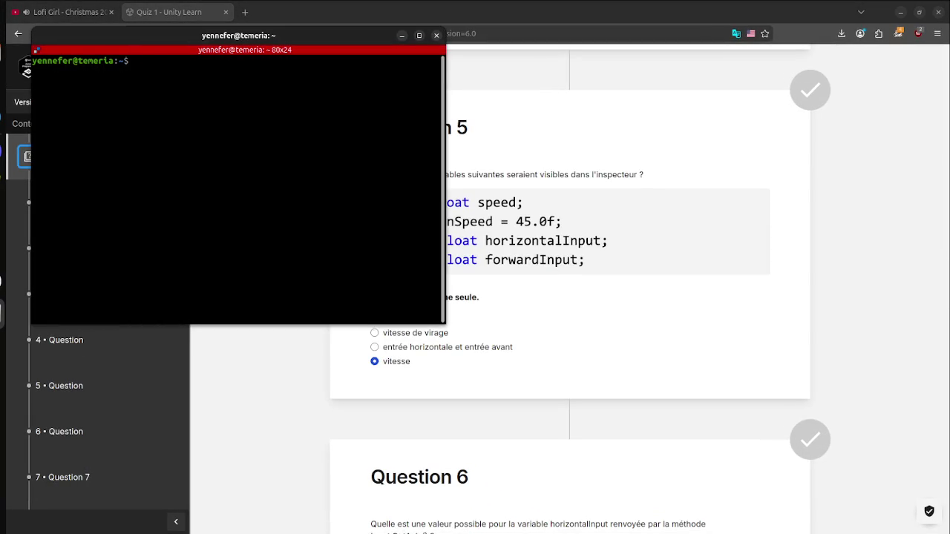
{"action": "type", "text": "cat Doc"}
{"action": "key", "text": "Tab"}
{"action": "key", "text": "Tab"}
{"action": "key", "text": "Tab"}
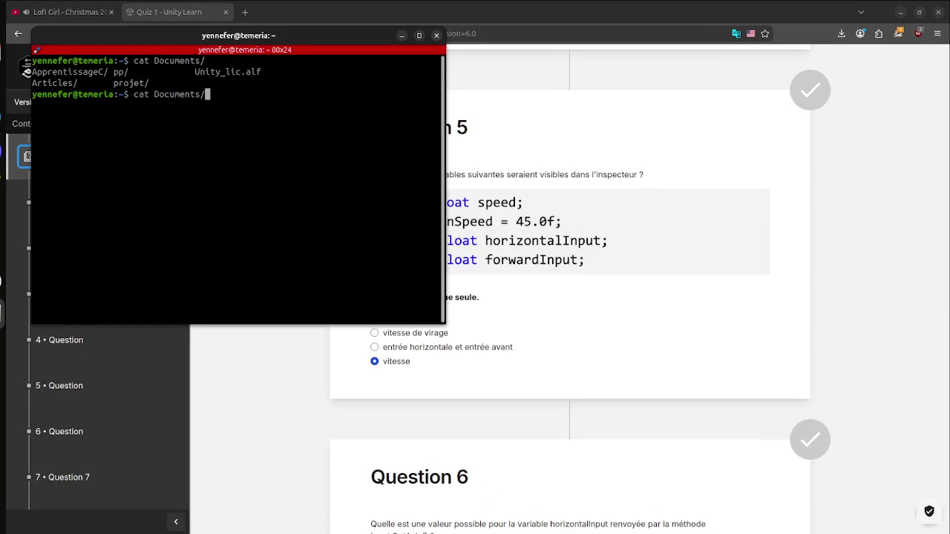
{"action": "type", "text": "p"}
{"action": "key", "text": "Tab"}
{"action": "key", "text": "Tab"}
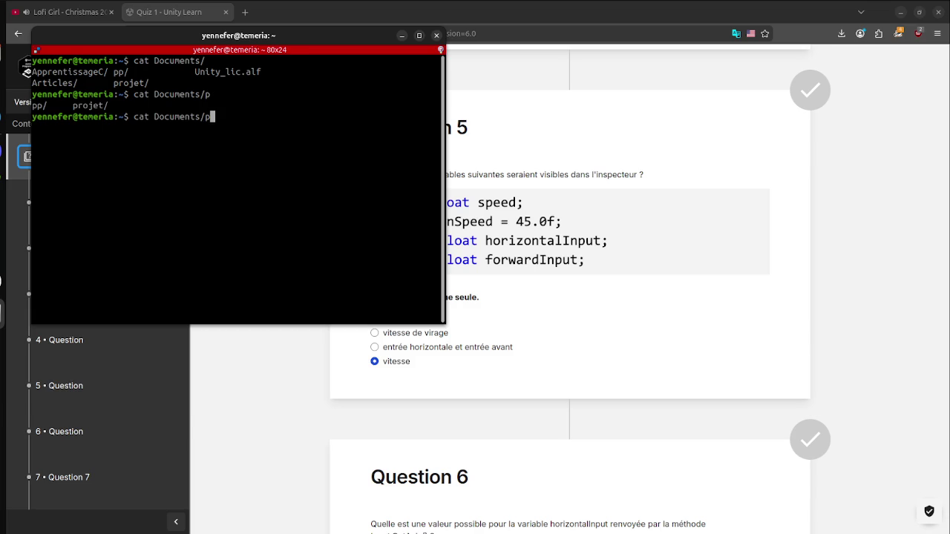
{"action": "type", "text": "r"}
{"action": "key", "text": "Tab"}
Step: Complete the path to Documents/ApprentissageC/unity/notes.txt and print the file
{"action": "key", "text": "Tab"}
{"action": "key", "text": "Tab"}
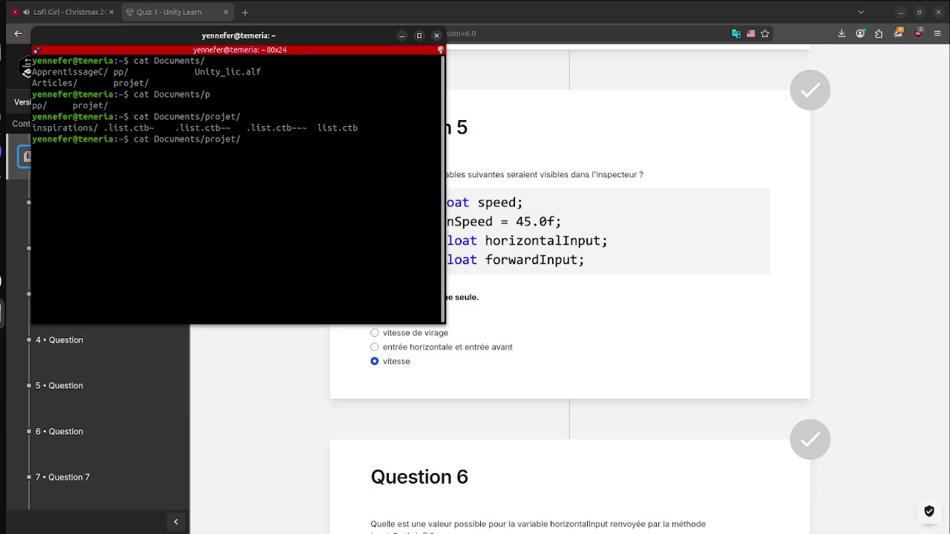
{"action": "key", "text": "BackSpace"}
{"action": "key", "text": "BackSpace"}
{"action": "key", "text": "BackSpace"}
{"action": "key", "text": "BackSpace"}
{"action": "key", "text": "BackSpace"}
{"action": "type", "text": "A"}
{"action": "key", "text": "Tab"}
{"action": "key", "text": "Tab"}
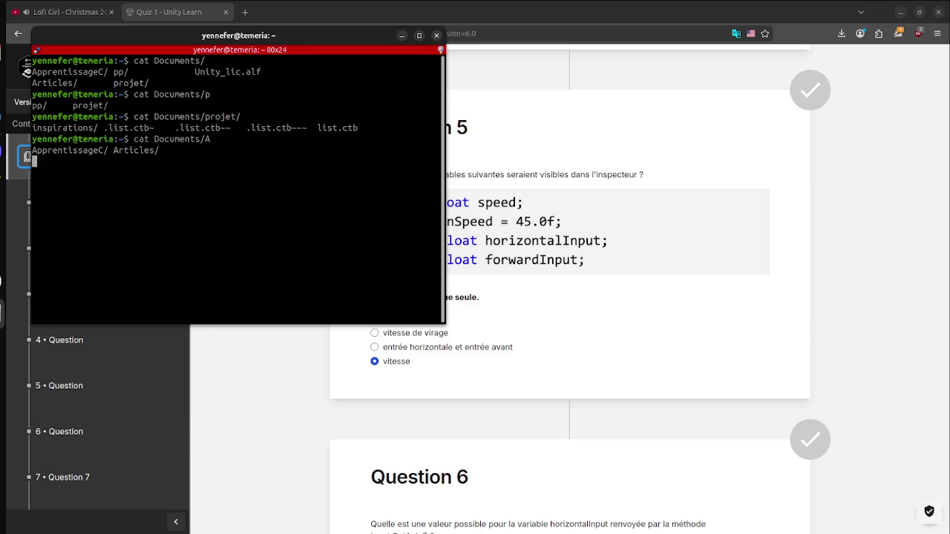
{"action": "type", "text": "p"}
{"action": "key", "text": "Tab"}
{"action": "key", "text": "Tab"}
{"action": "key", "text": "Tab"}
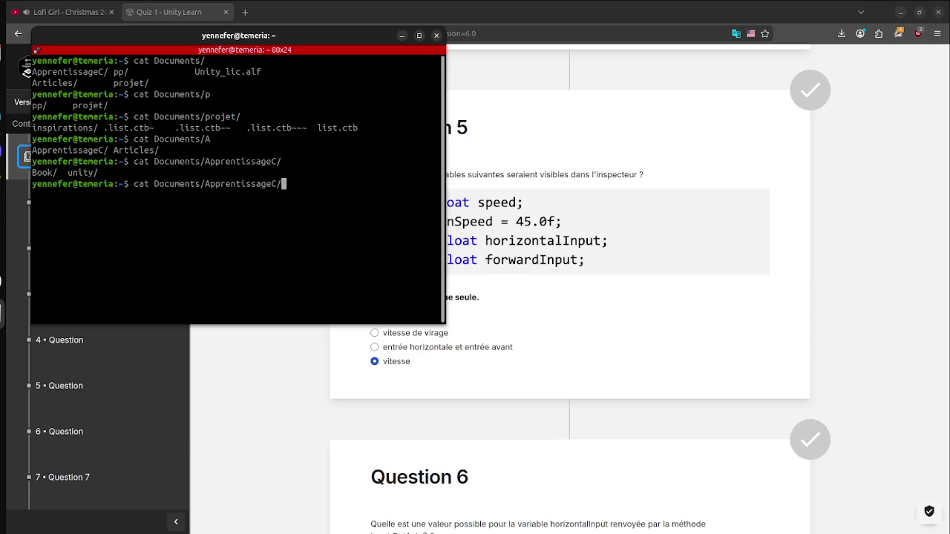
{"action": "type", "text": "u"}
{"action": "key", "text": "Tab"}
{"action": "key", "text": "Tab"}
{"action": "key", "text": "Tab"}
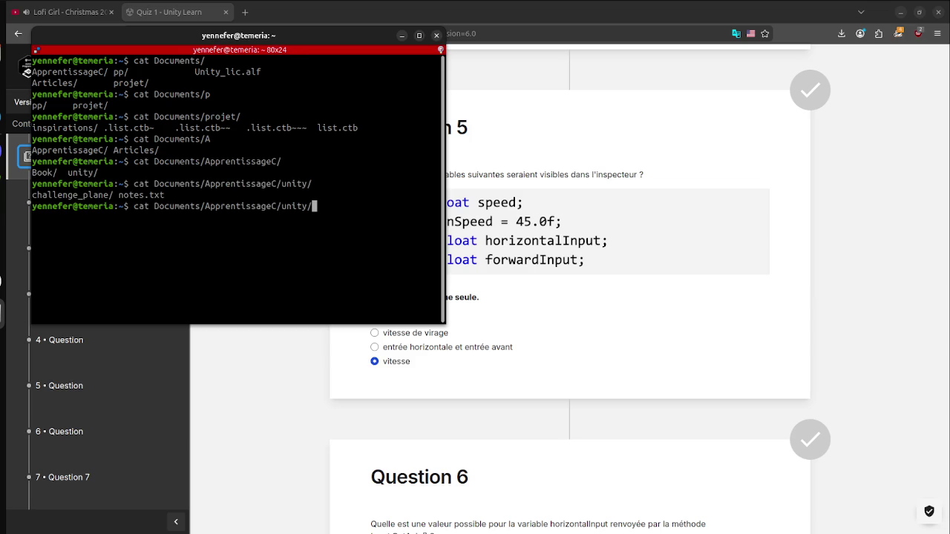
{"action": "type", "text": "n"}
{"action": "key", "text": "Tab"}
{"action": "key", "text": "Return"}
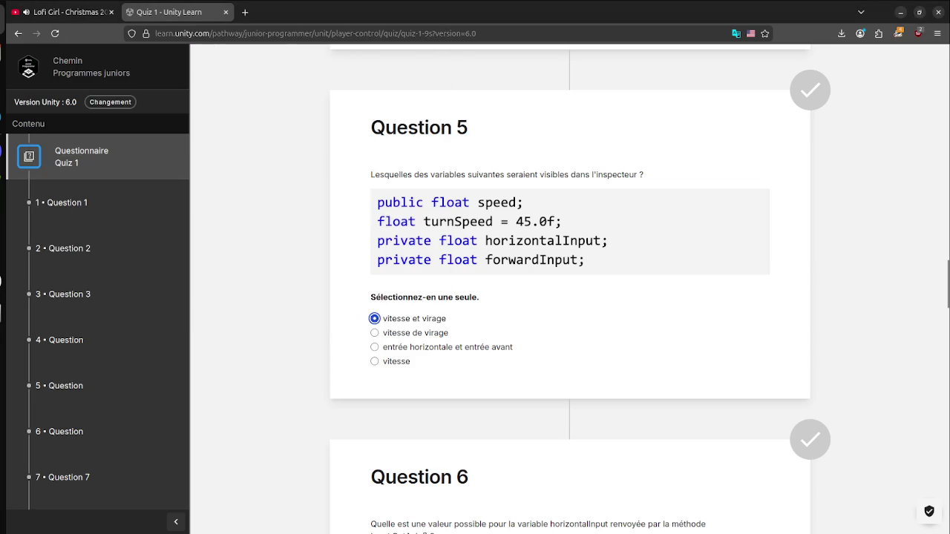
Step: Reselect vitesse for Question 5 and, after wavering with -10, answer Question 6 with Droite
{"action": "left_click", "coordinate": [375, 361]}
{"action": "scroll", "coordinate": [570, 297], "scroll_direction": "down", "scroll_amount": 3}
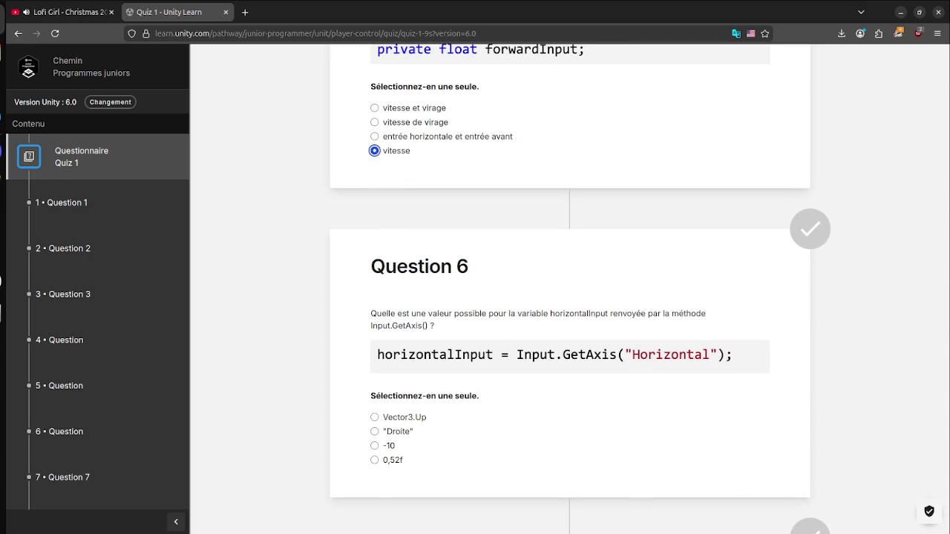
{"action": "scroll", "coordinate": [570, 297], "scroll_direction": "down", "scroll_amount": 2}
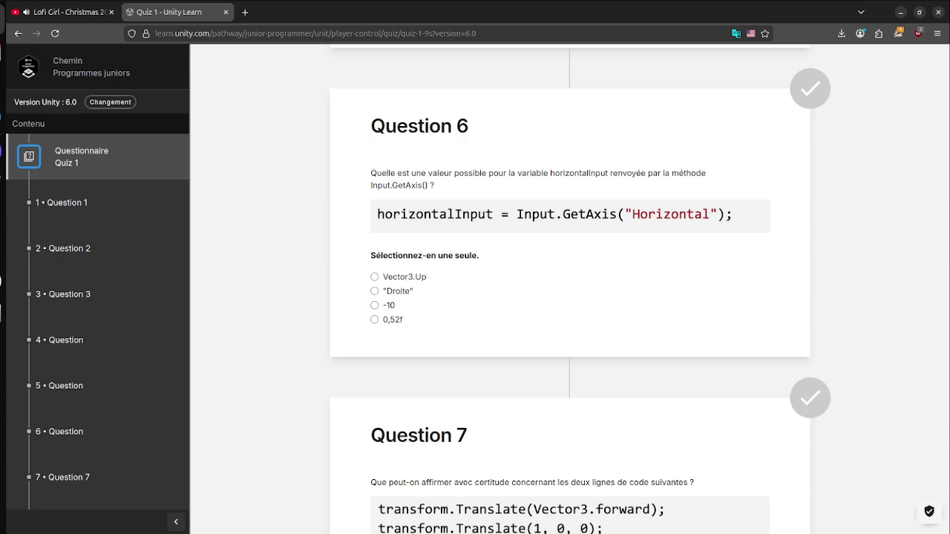
{"action": "left_click", "coordinate": [374, 305]}
{"action": "left_click", "coordinate": [374, 291]}
{"action": "left_click", "coordinate": [375, 305]}
{"action": "left_click", "coordinate": [387, 291]}
{"action": "left_click", "coordinate": [374, 305]}
{"action": "left_click", "coordinate": [375, 291]}
{"action": "left_click", "coordinate": [374, 305]}
{"action": "left_click", "coordinate": [375, 291]}
Step: Answer Question 7 with same distance, then change it to same direction
{"action": "scroll", "coordinate": [570, 288], "scroll_direction": "down", "scroll_amount": 3}
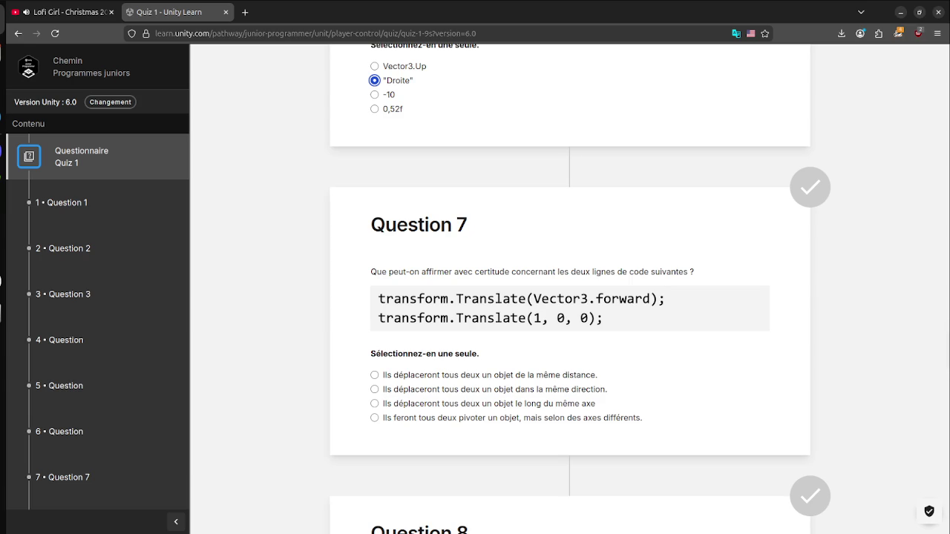
{"action": "left_click", "coordinate": [375, 375]}
{"action": "left_click", "coordinate": [374, 389]}
Step: Cycle through Question 7's options with the arrow keys, landing on same axis
{"action": "key", "text": "Down"}
{"action": "key", "text": "Up"}
{"action": "key", "text": "Down"}
{"action": "key", "text": "Up"}
{"action": "key", "text": "Down"}
{"action": "key", "text": "Up"}
{"action": "key", "text": "Down"}
{"action": "key", "text": "Up"}
Step: Show the quiz in its original English and reselect the same-axis option
{"action": "key", "text": "Up"}
{"action": "key", "text": "shift+F10"}
{"action": "key", "text": "Up"}
{"action": "key", "text": "Up"}
{"action": "key", "text": "Down"}
{"action": "key", "text": "Return"}
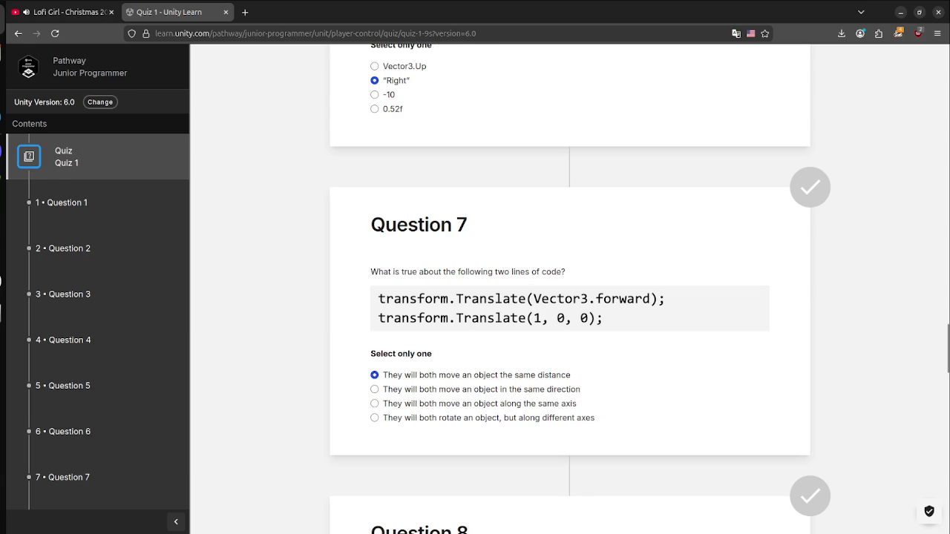
{"action": "key", "text": "Down"}
{"action": "key", "text": "Down"}
Step: Scroll down to Question 8 and translate the quiz page back into French
{"action": "scroll", "coordinate": [569, 289], "scroll_direction": "down", "scroll_amount": 3}
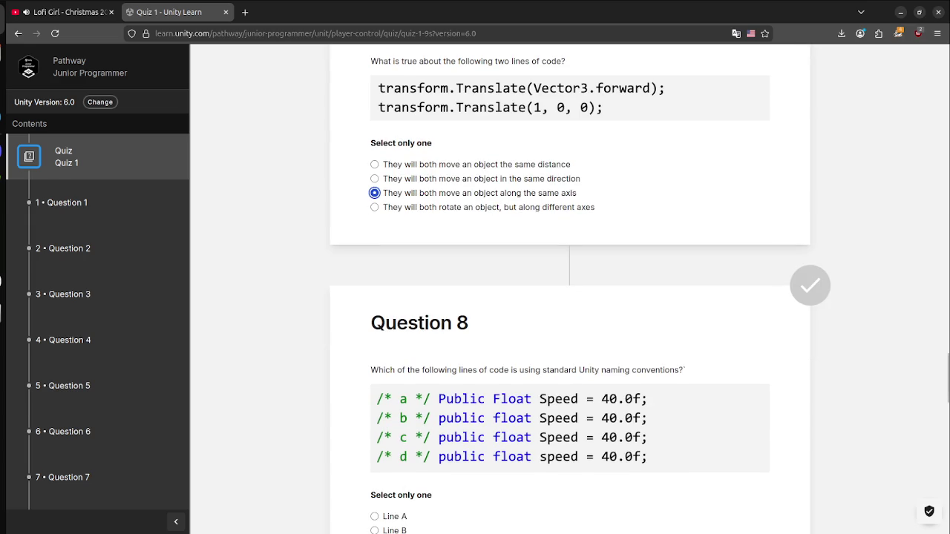
{"action": "scroll", "coordinate": [569, 288], "scroll_direction": "down", "scroll_amount": 1}
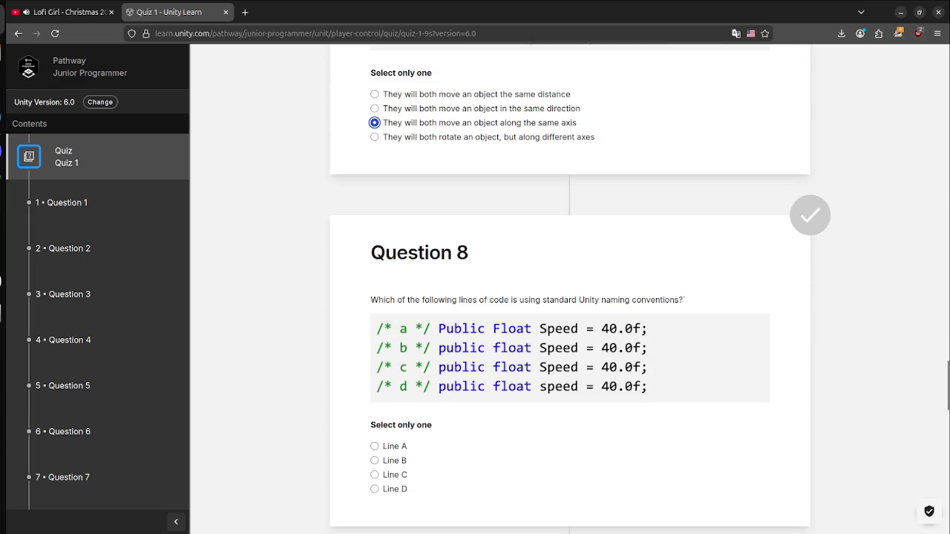
{"action": "scroll", "coordinate": [570, 289], "scroll_direction": "down", "scroll_amount": 2}
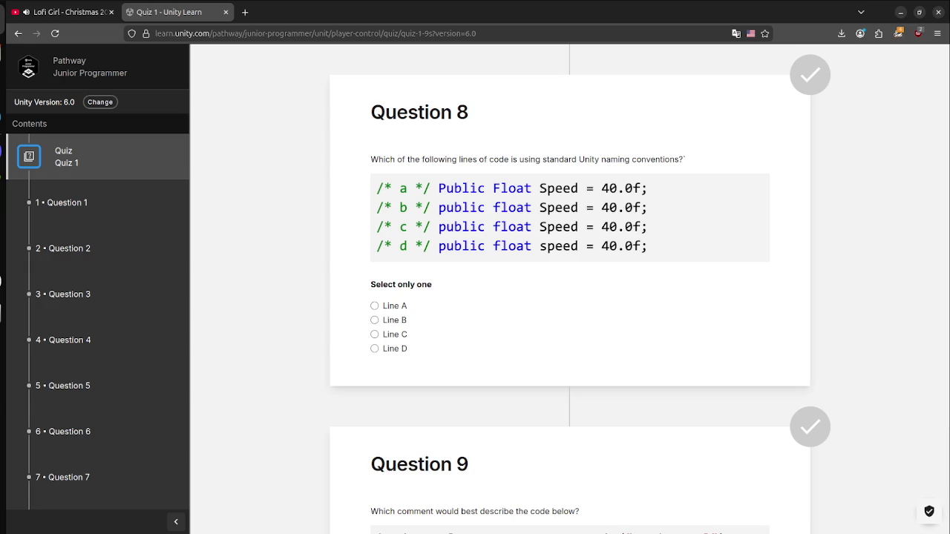
{"action": "right_click", "coordinate": [548, 284]}
{"action": "left_click", "coordinate": [593, 421]}
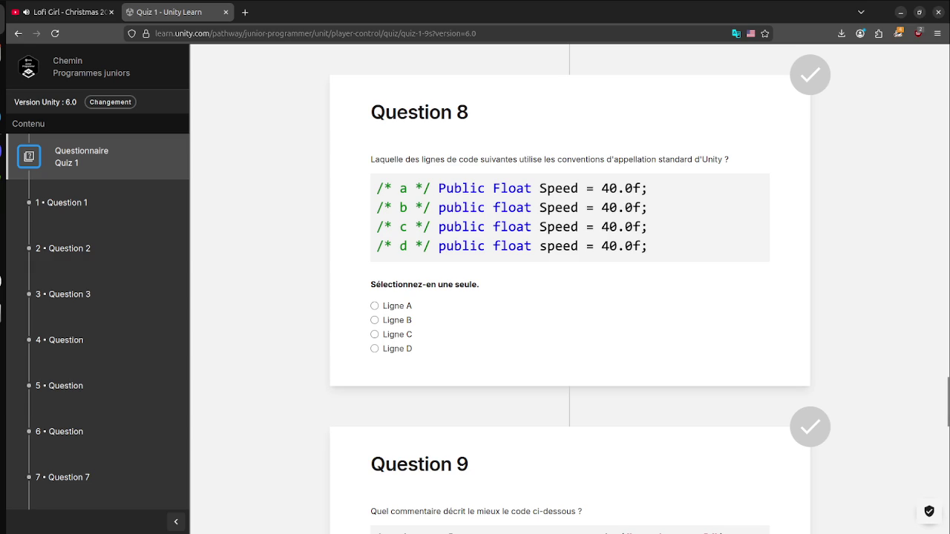
Step: Answer Question 8 of Quiz 1 with Ligne B
{"action": "left_click", "coordinate": [374, 320]}
{"action": "scroll", "coordinate": [570, 297], "scroll_direction": "down", "scroll_amount": 4}
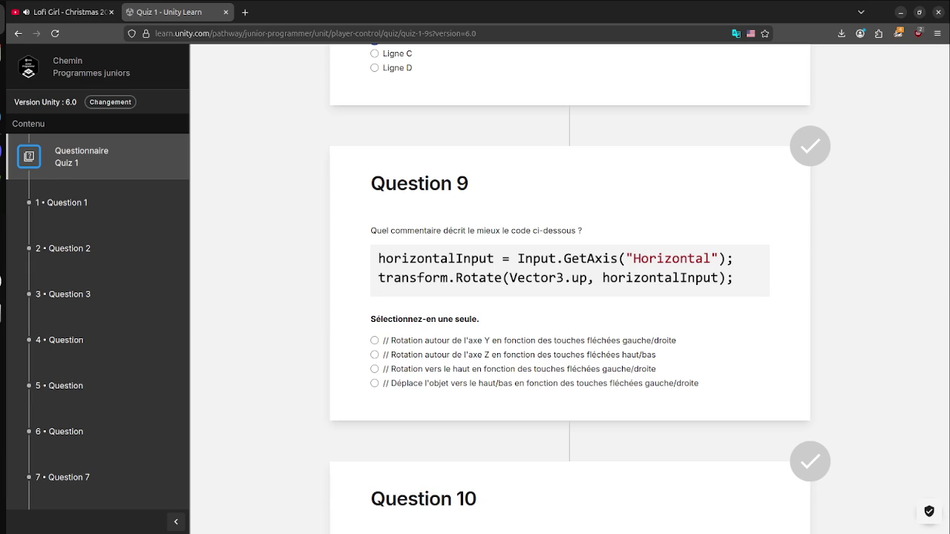
{"action": "key", "text": "super"}
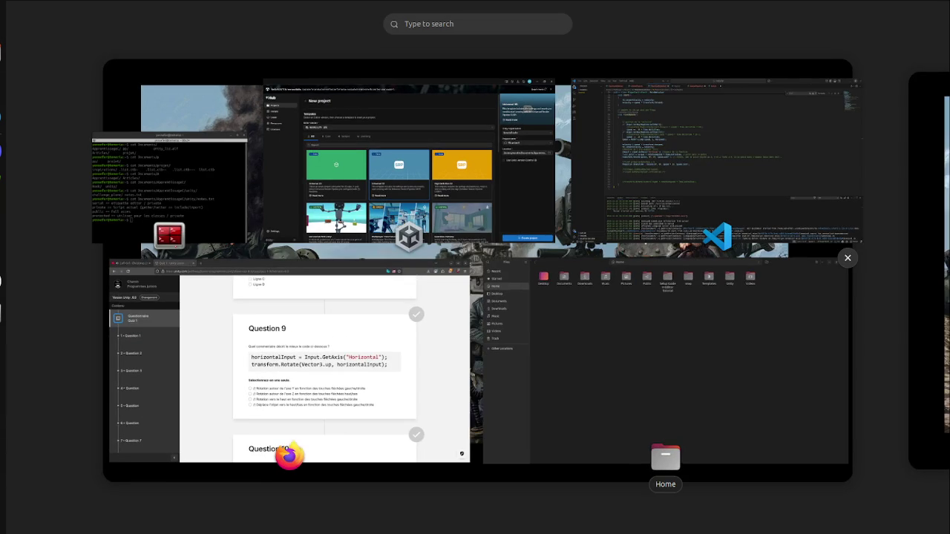
{"action": "key", "text": "super"}
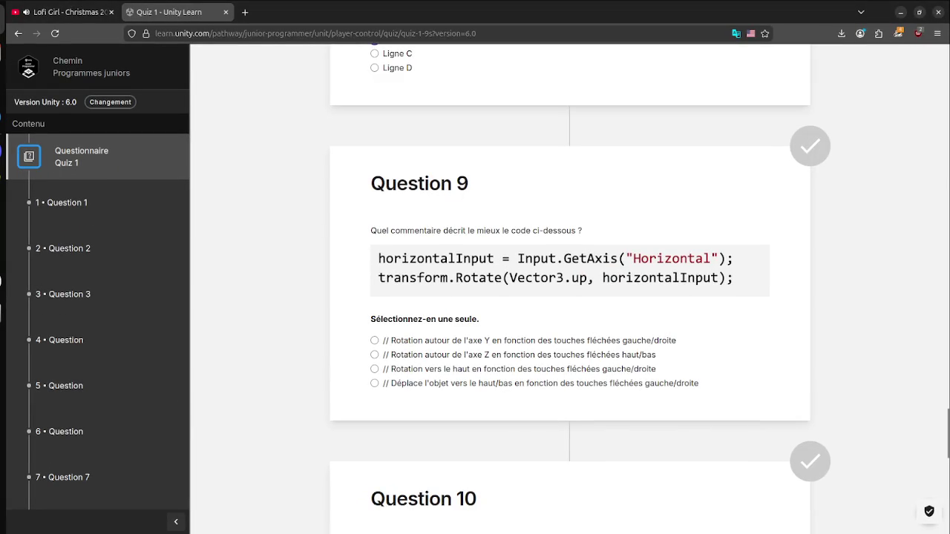
Step: Answer Question 9 with the object-moves-up/down option
{"action": "left_click", "coordinate": [374, 341]}
{"action": "left_click", "coordinate": [374, 383]}
{"action": "scroll", "coordinate": [570, 297], "scroll_direction": "down", "scroll_amount": 5}
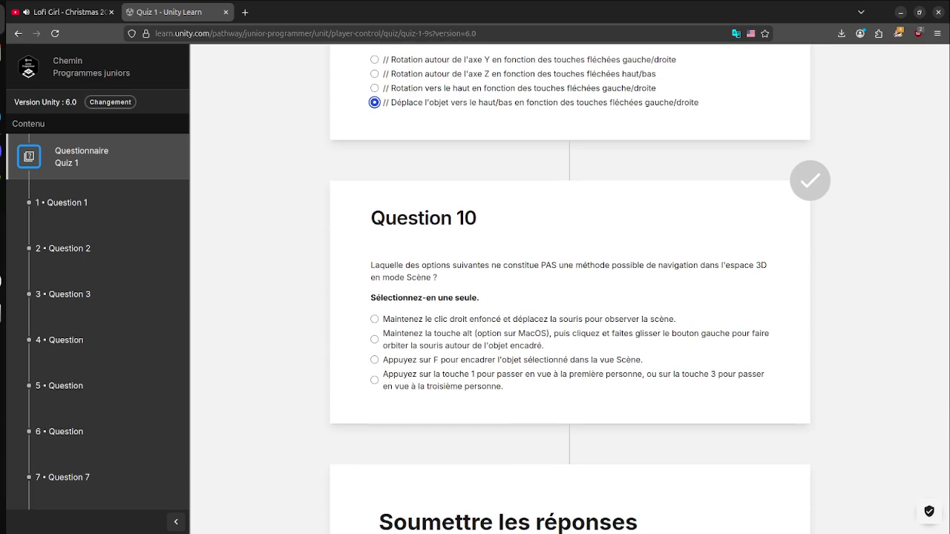
{"action": "scroll", "coordinate": [570, 297], "scroll_direction": "down", "scroll_amount": 5}
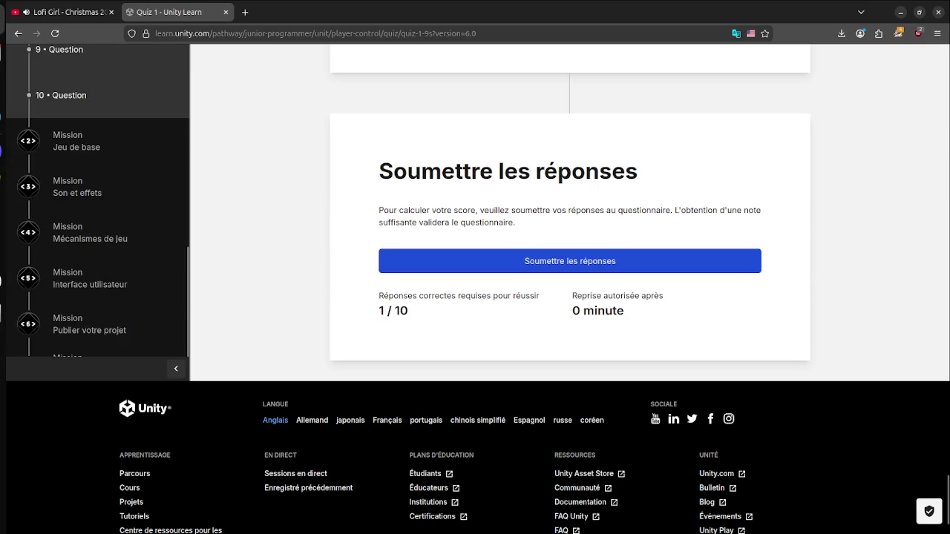
{"action": "scroll", "coordinate": [570, 297], "scroll_direction": "up", "scroll_amount": 5}
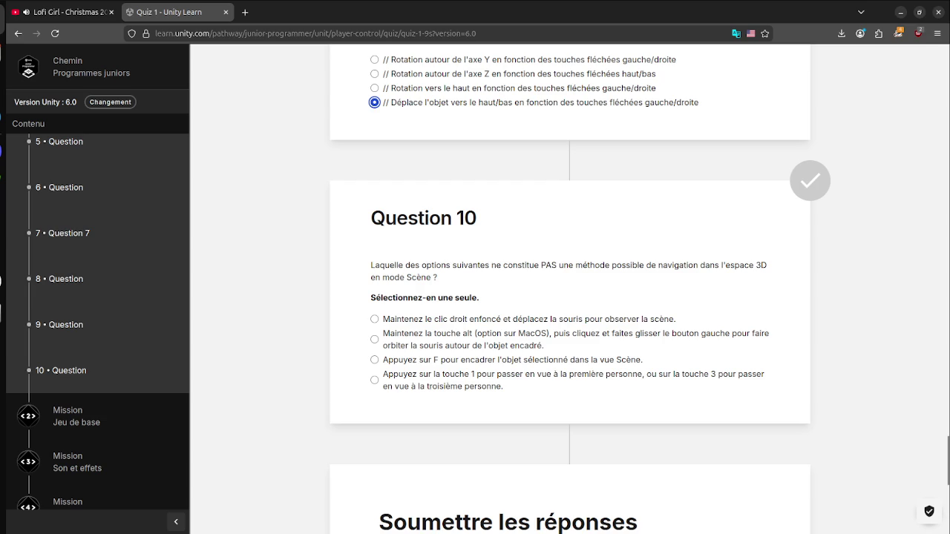
{"action": "scroll", "coordinate": [570, 297], "scroll_direction": "down", "scroll_amount": 3}
Step: Answer Question 10 with the press 1/press 3 option and submit the quiz
{"action": "left_click", "coordinate": [375, 169]}
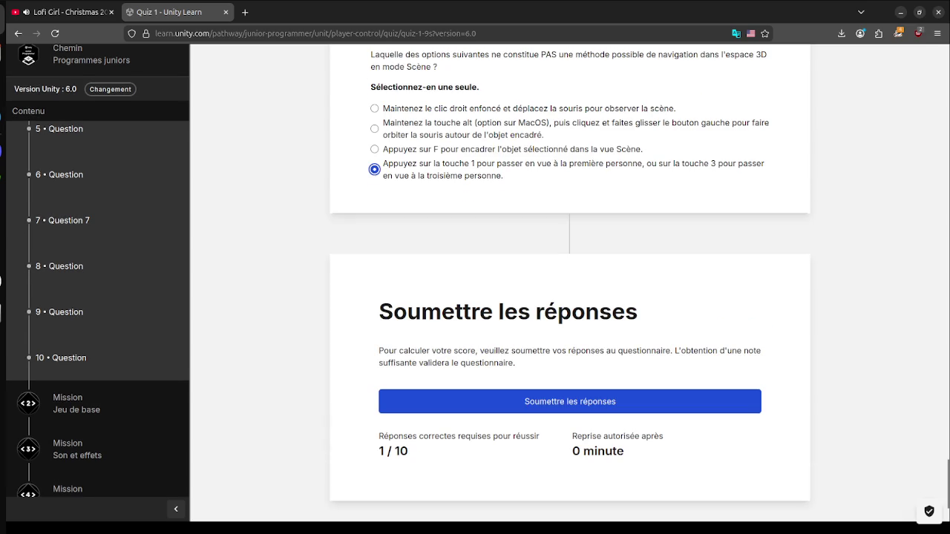
{"action": "scroll", "coordinate": [570, 297], "scroll_direction": "up", "scroll_amount": 1}
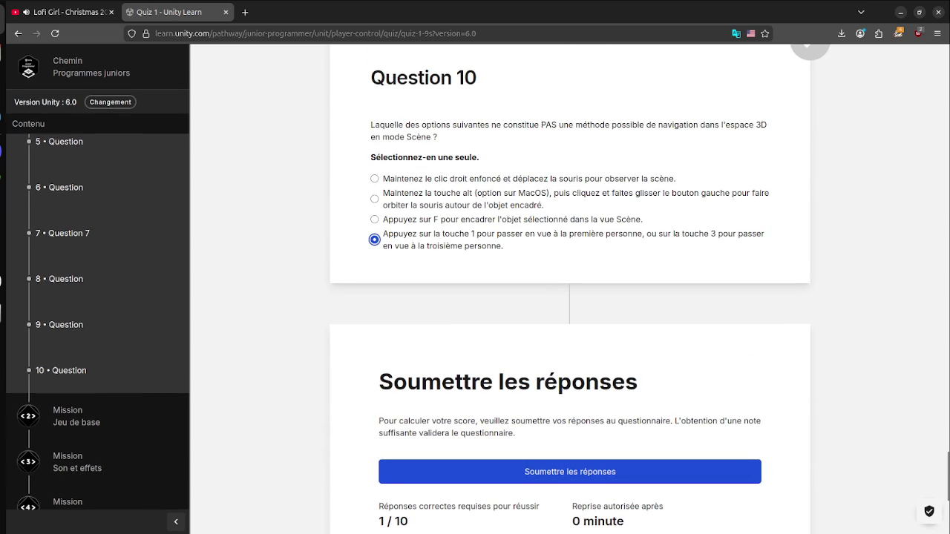
{"action": "left_click", "coordinate": [570, 471]}
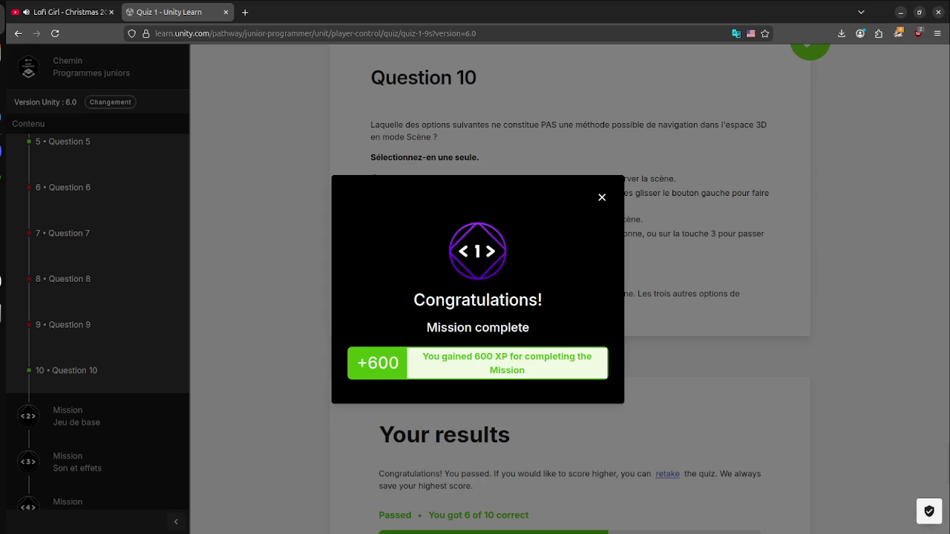
Step: Dismiss the Mission complete popup and review the graded Quiz 1 answers
{"action": "left_click", "coordinate": [602, 197]}
{"action": "scroll", "coordinate": [570, 297], "scroll_direction": "up", "scroll_amount": 8}
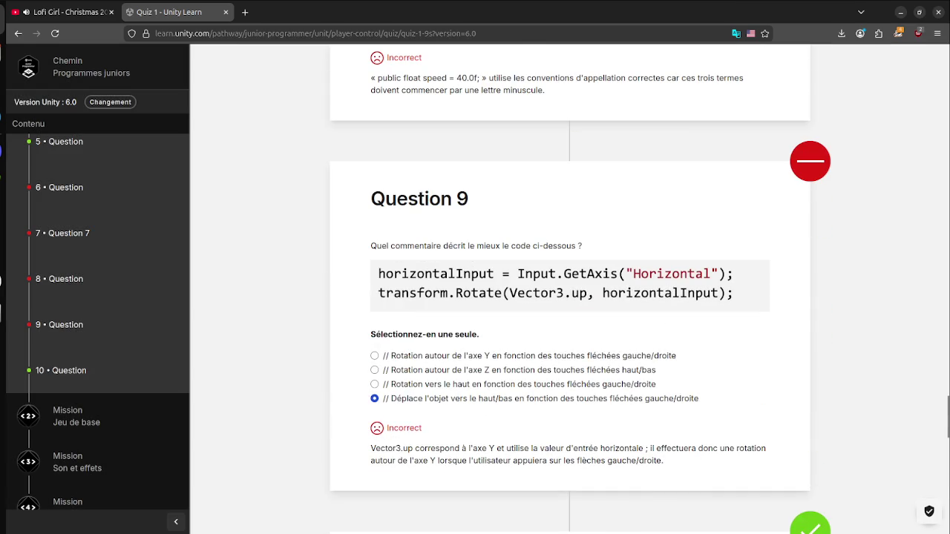
{"action": "scroll", "coordinate": [570, 297], "scroll_direction": "up", "scroll_amount": 20}
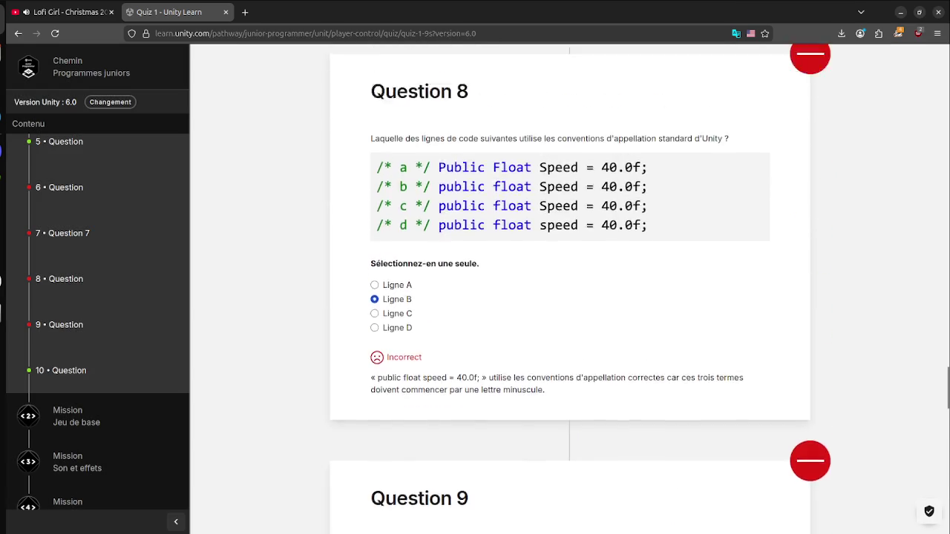
{"action": "scroll", "coordinate": [570, 296], "scroll_direction": "up", "scroll_amount": 15}
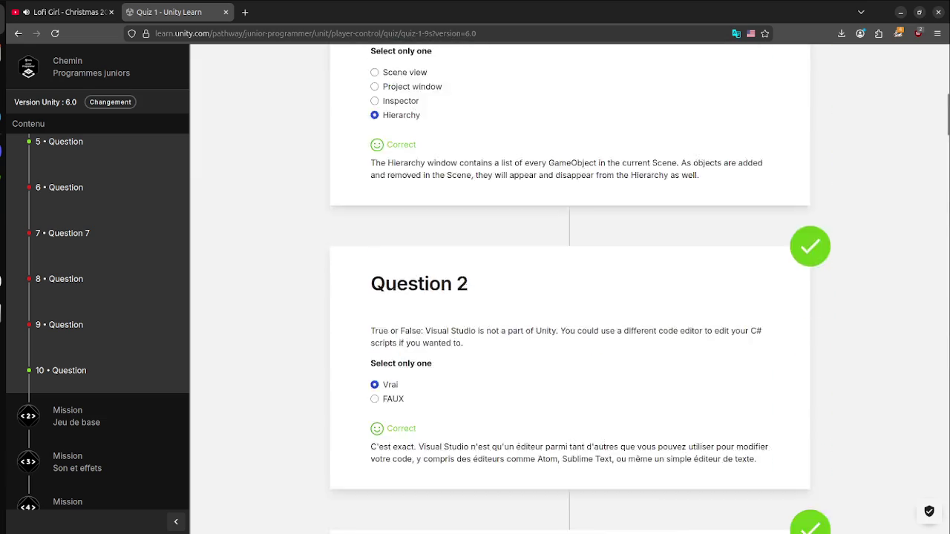
{"action": "scroll", "coordinate": [570, 297], "scroll_direction": "down", "scroll_amount": 4}
{"action": "scroll", "coordinate": [570, 297], "scroll_direction": "down", "scroll_amount": 12}
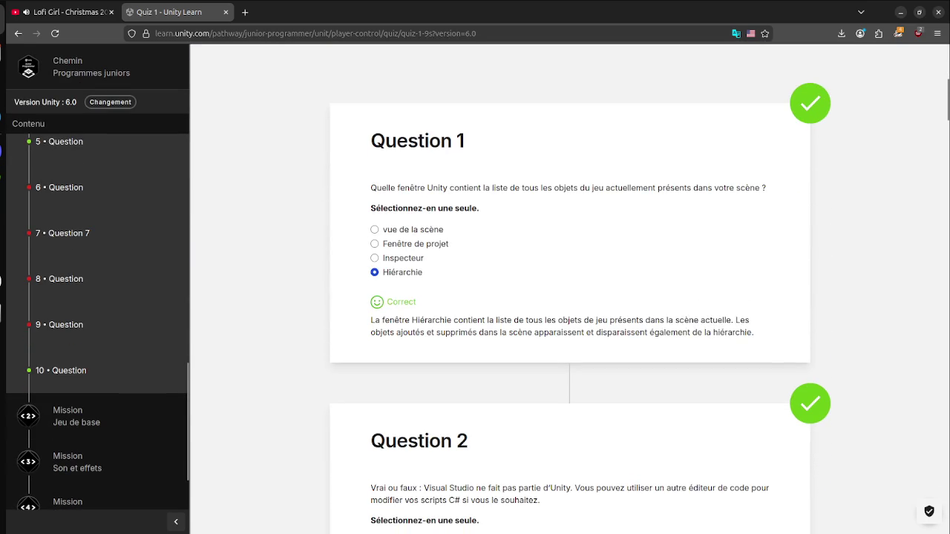
{"action": "scroll", "coordinate": [571, 297], "scroll_direction": "down", "scroll_amount": 15}
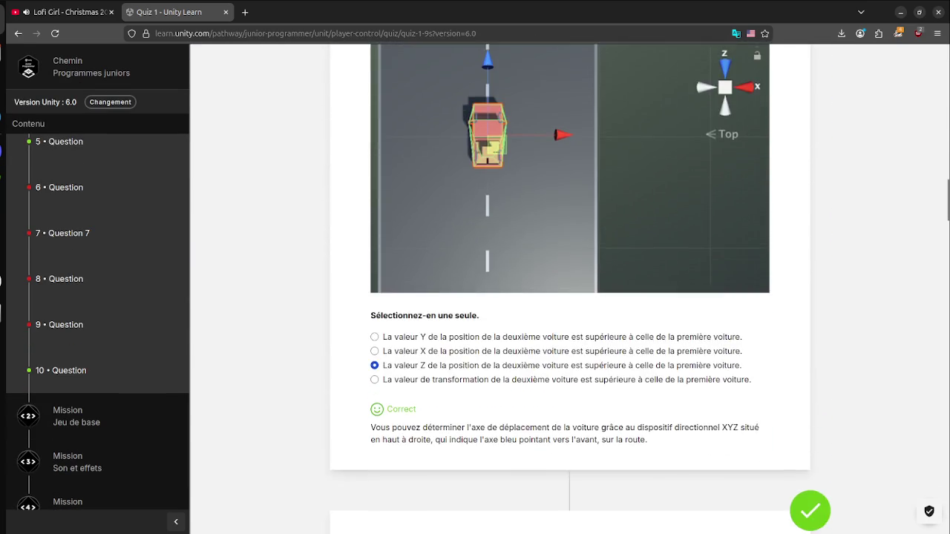
{"action": "scroll", "coordinate": [571, 297], "scroll_direction": "down", "scroll_amount": 4}
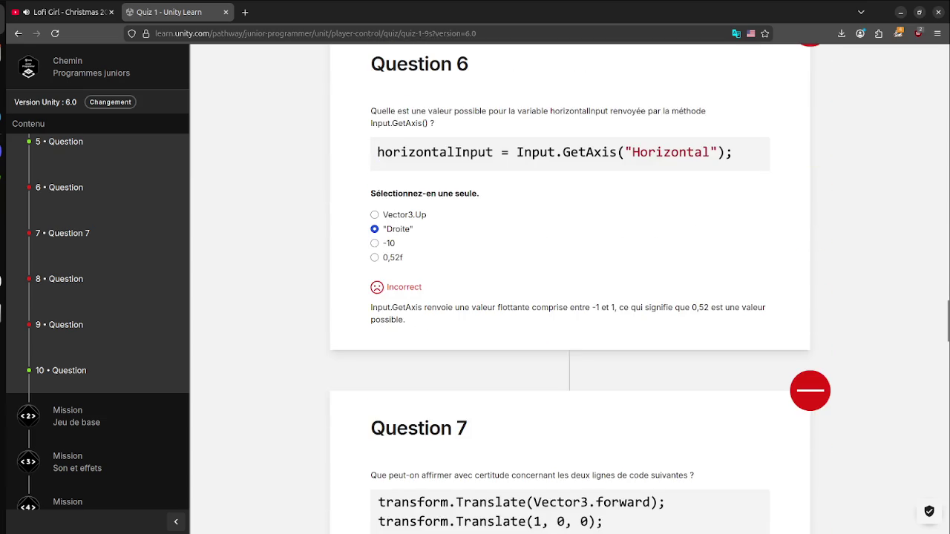
{"action": "scroll", "coordinate": [570, 297], "scroll_direction": "up", "scroll_amount": 1}
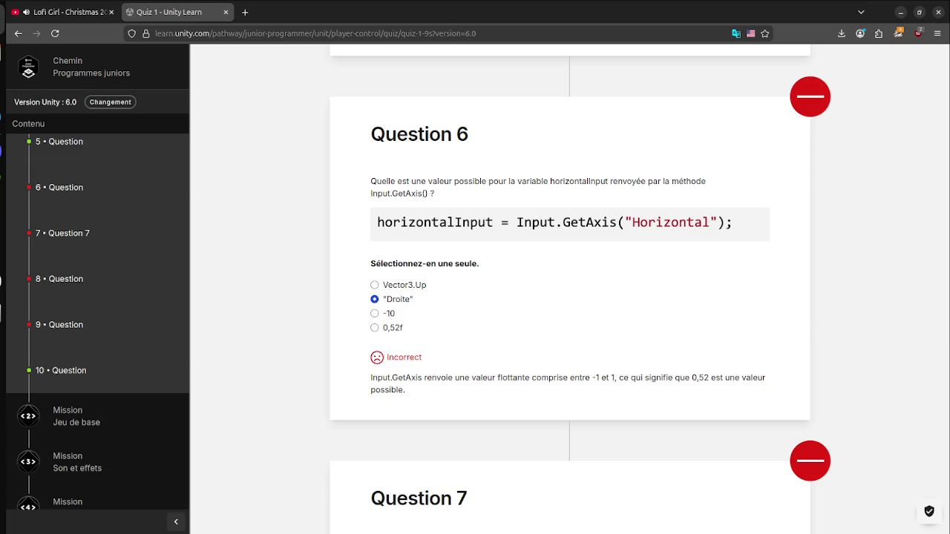
{"action": "scroll", "coordinate": [570, 290], "scroll_direction": "down", "scroll_amount": 5}
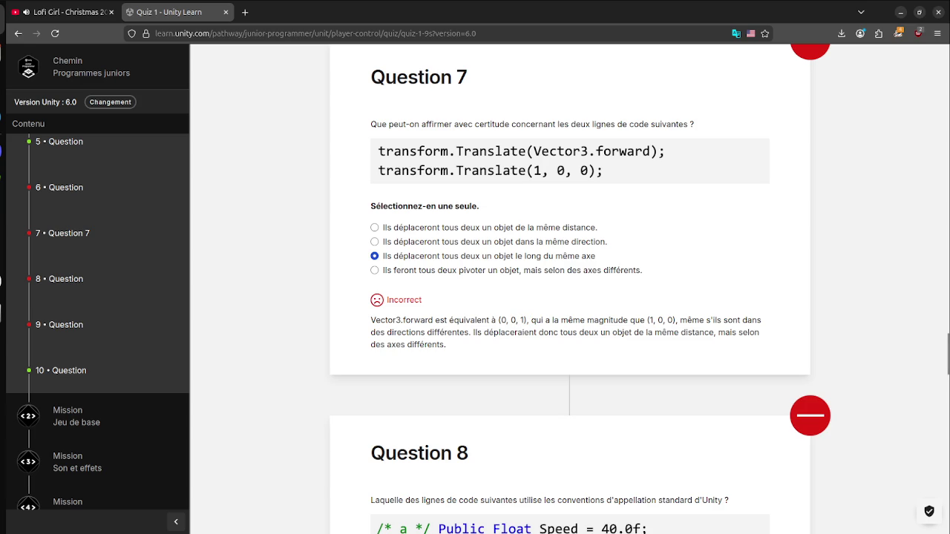
{"action": "scroll", "coordinate": [569, 297], "scroll_direction": "down", "scroll_amount": 5}
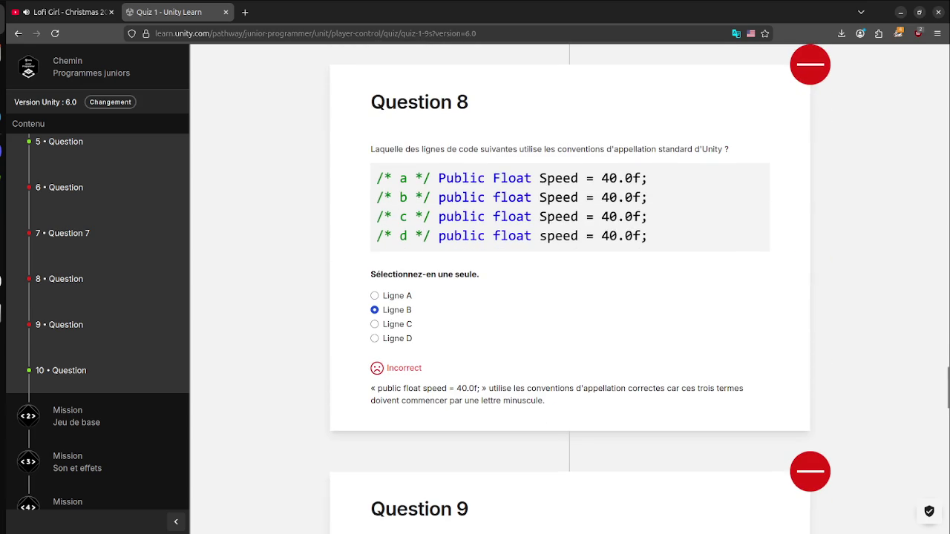
{"action": "mouse_move", "coordinate": [393, 388]}
{"action": "left_mouse_down"}
{"action": "mouse_move", "coordinate": [482, 388]}
{"action": "mouse_move", "coordinate": [382, 388]}
{"action": "left_mouse_up"}
{"action": "left_click", "coordinate": [397, 377]}
{"action": "left_click_drag", "start_coordinate": [427, 388], "coordinate": [421, 388]}
{"action": "scroll", "coordinate": [569, 297], "scroll_direction": "down", "scroll_amount": 5}
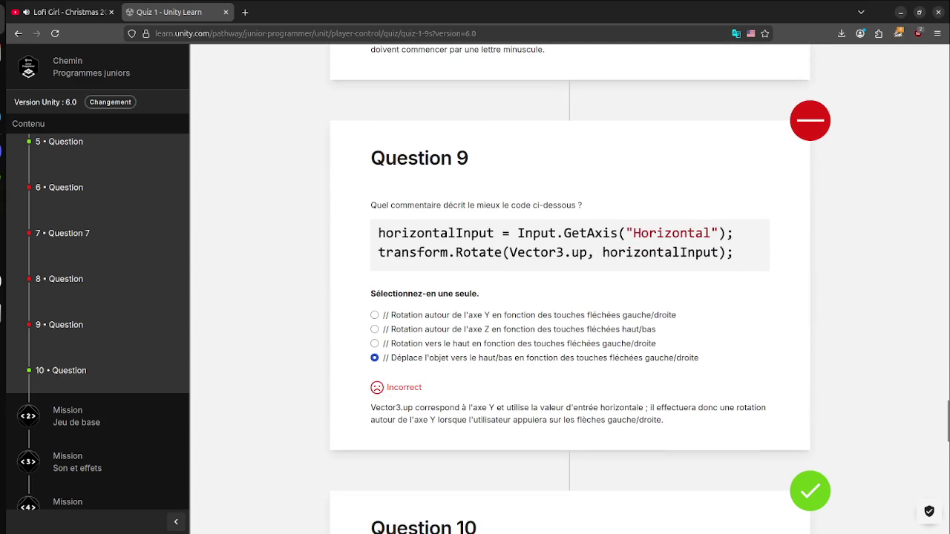
{"action": "scroll", "coordinate": [569, 290], "scroll_direction": "up", "scroll_amount": 2}
{"action": "scroll", "coordinate": [569, 289], "scroll_direction": "down", "scroll_amount": 3}
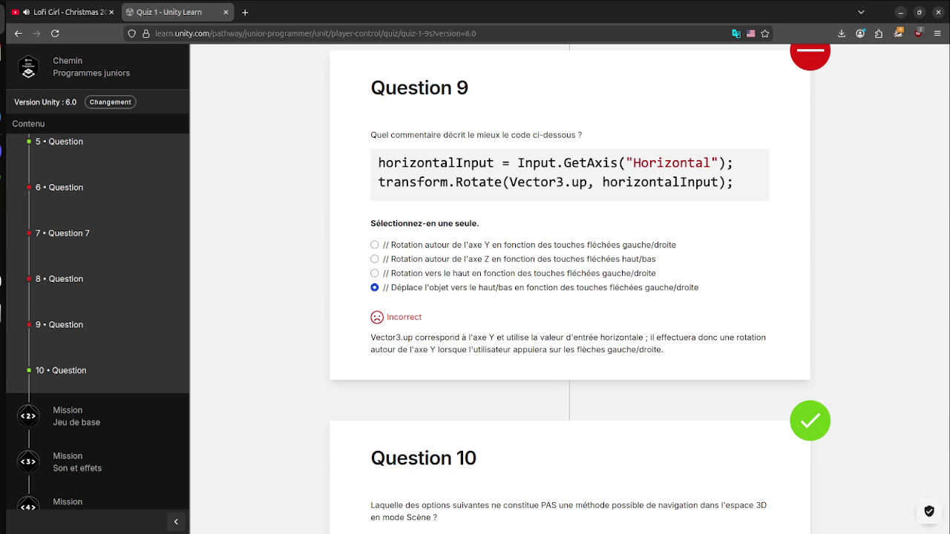
{"action": "scroll", "coordinate": [570, 296], "scroll_direction": "down", "scroll_amount": 4}
{"action": "scroll", "coordinate": [570, 297], "scroll_direction": "up", "scroll_amount": 3}
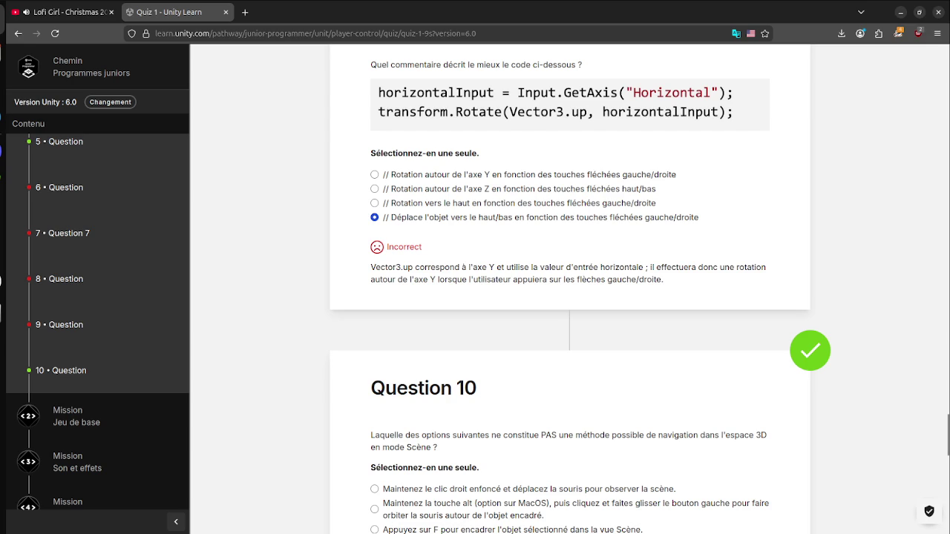
{"action": "left_click_drag", "start_coordinate": [371, 267], "coordinate": [505, 267]}
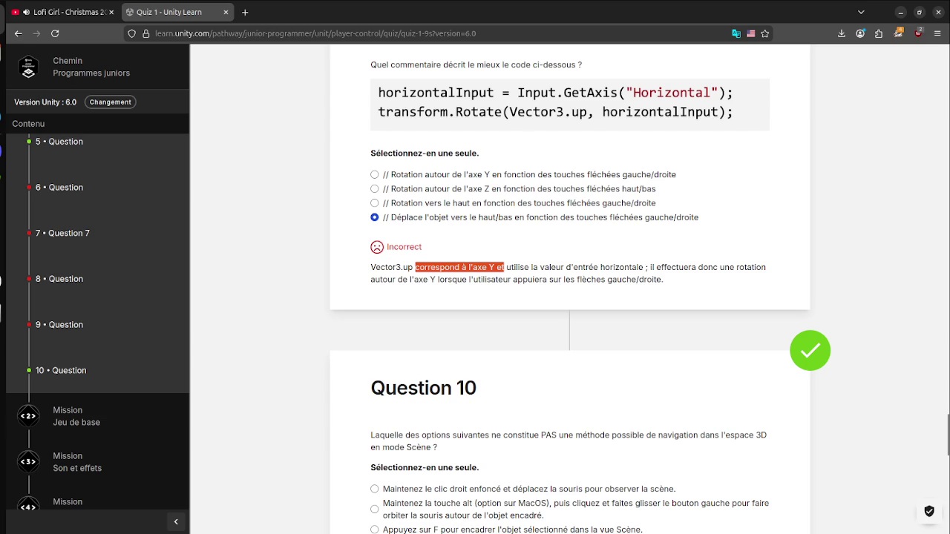
{"action": "left_click", "coordinate": [508, 268]}
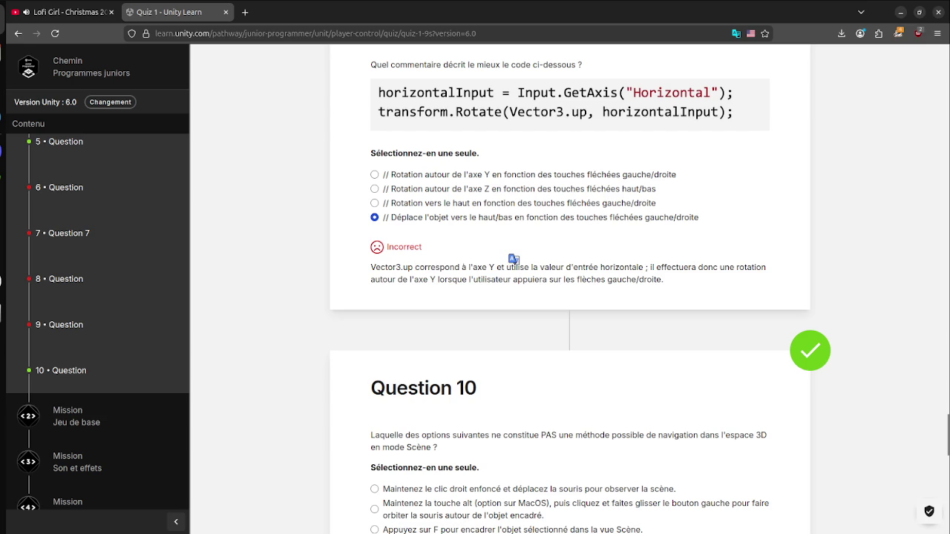
{"action": "mouse_move", "coordinate": [507, 268]}
{"action": "left_mouse_down"}
{"action": "mouse_move", "coordinate": [711, 268]}
{"action": "mouse_move", "coordinate": [666, 279]}
{"action": "left_mouse_up"}
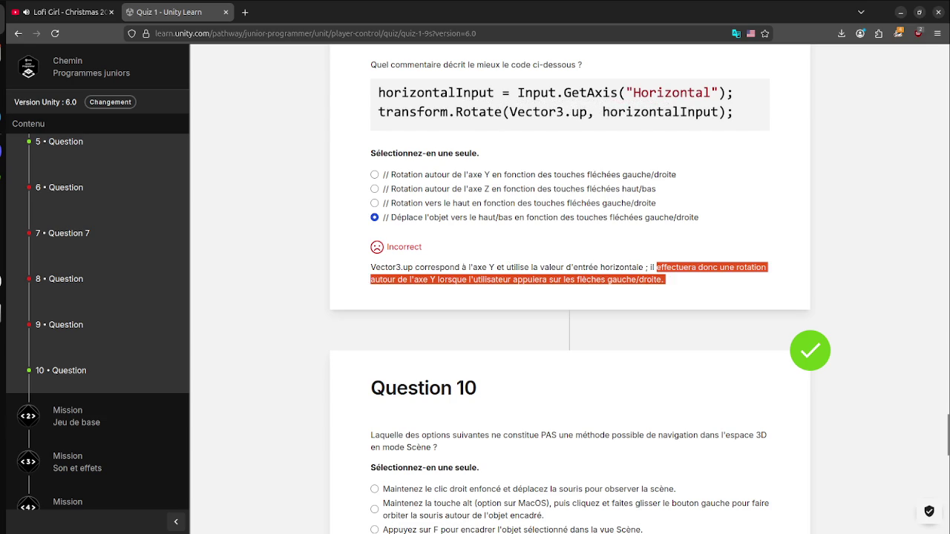
{"action": "left_click_drag", "start_coordinate": [423, 279], "coordinate": [666, 279]}
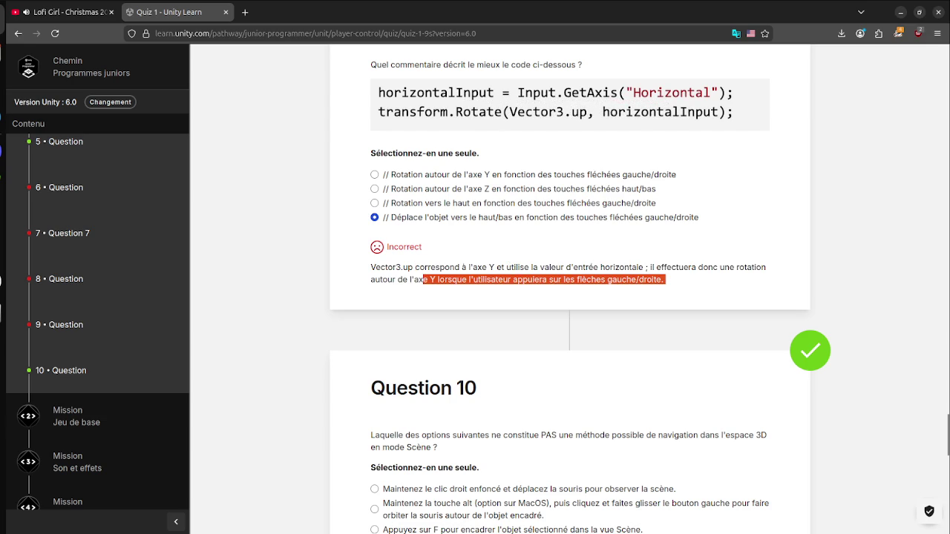
{"action": "left_click", "coordinate": [438, 279]}
{"action": "left_click_drag", "start_coordinate": [428, 279], "coordinate": [664, 279]}
{"action": "left_click", "coordinate": [675, 271]}
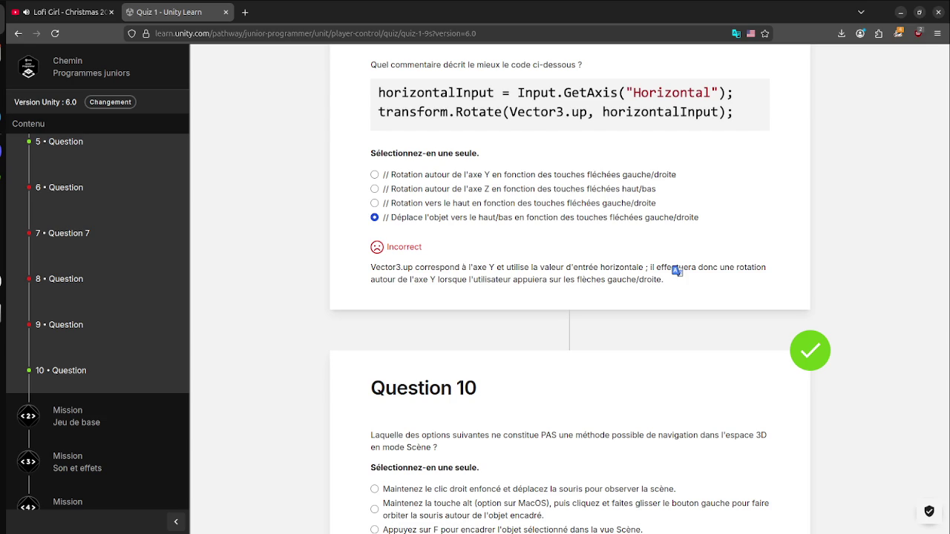
{"action": "key", "text": "ctrl+t"}
Step: Search DuckDuckGo for 'x y z axe' and enlarge the Wikiwand Cartesian coordinate diagram
{"action": "type", "text": "x y z axe"}
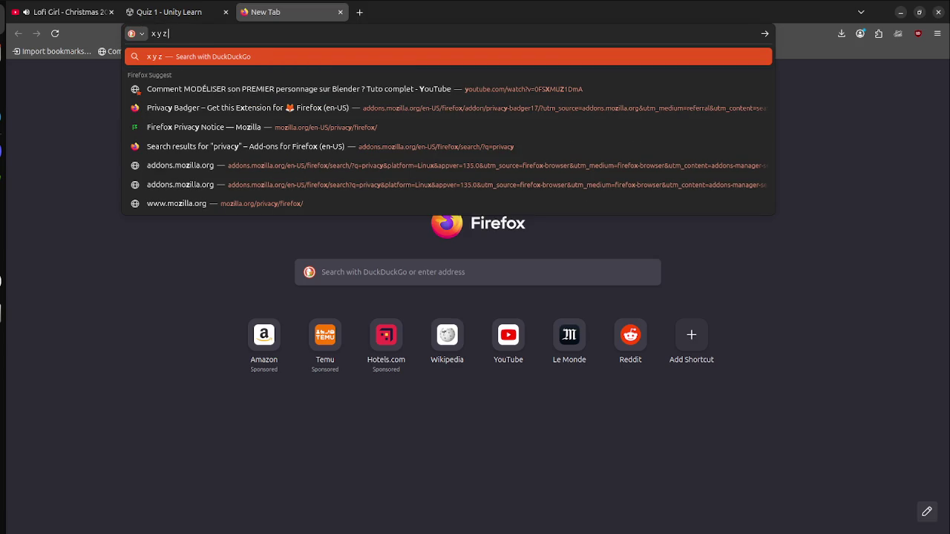
{"action": "key", "text": "Return"}
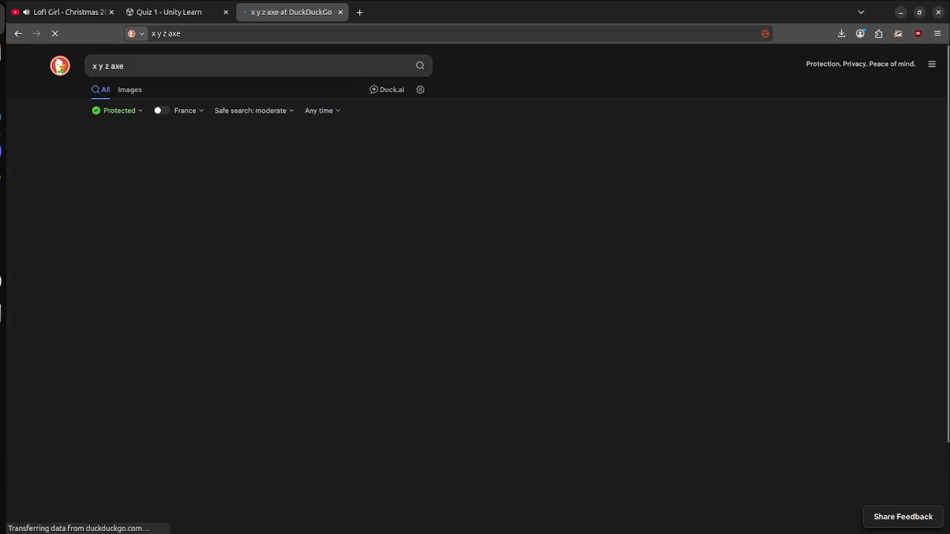
{"action": "left_click", "coordinate": [646, 184]}
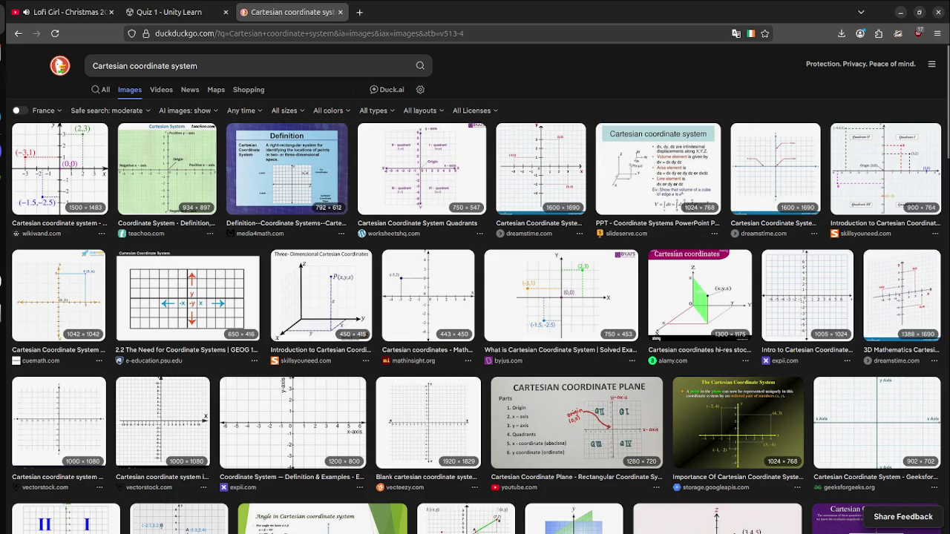
{"action": "left_click", "coordinate": [60, 170]}
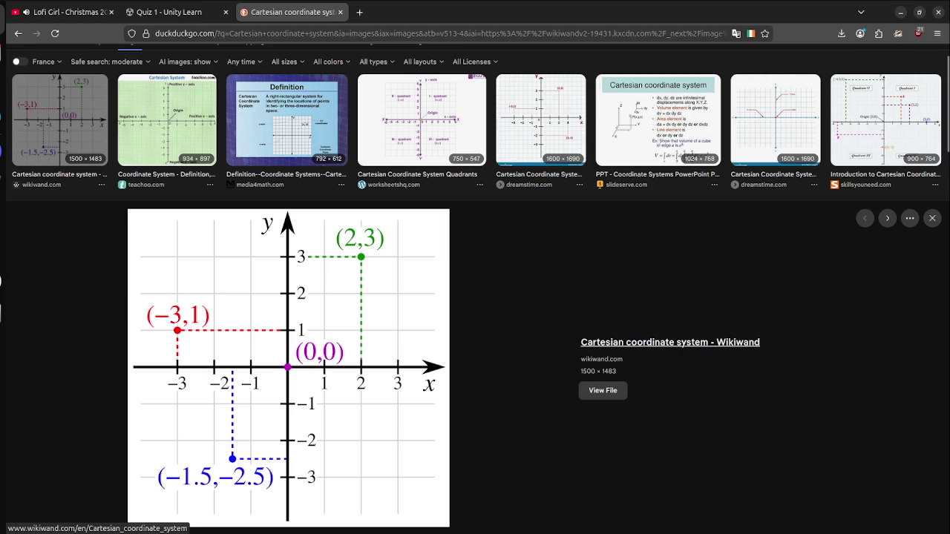
Step: Preview the Smashing Magazine 3D axes image, then close the search tab
{"action": "scroll", "coordinate": [446, 297], "scroll_direction": "down", "scroll_amount": 7}
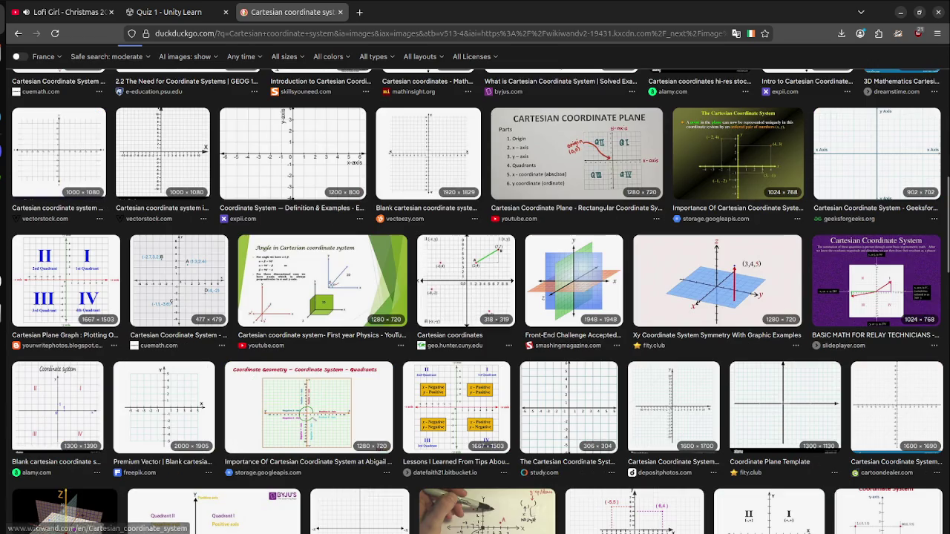
{"action": "left_click", "coordinate": [574, 280]}
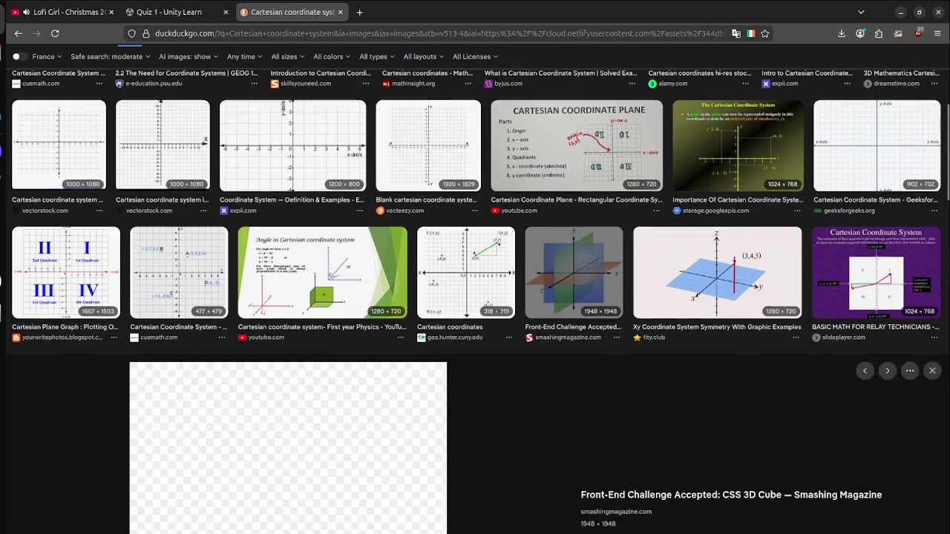
{"action": "key", "text": "alt+Left"}
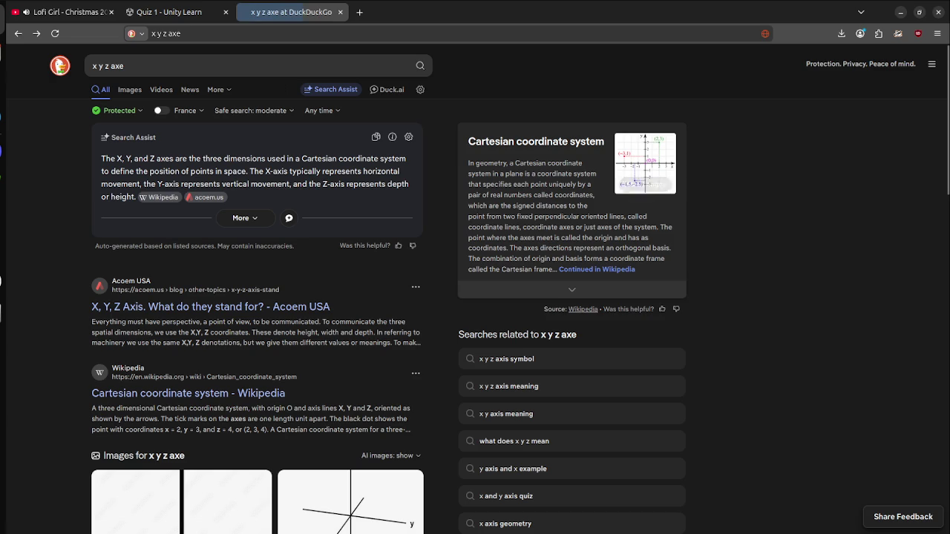
{"action": "left_click", "coordinate": [340, 12]}
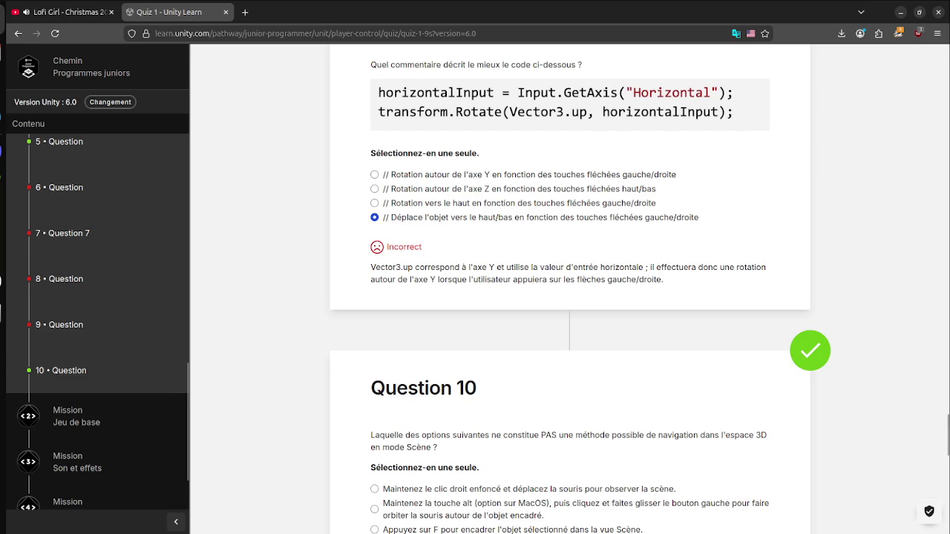
Step: Open the Unit 2 - Introduction tutorial from the Jeu de base mission
{"action": "scroll", "coordinate": [570, 297], "scroll_direction": "down", "scroll_amount": 8}
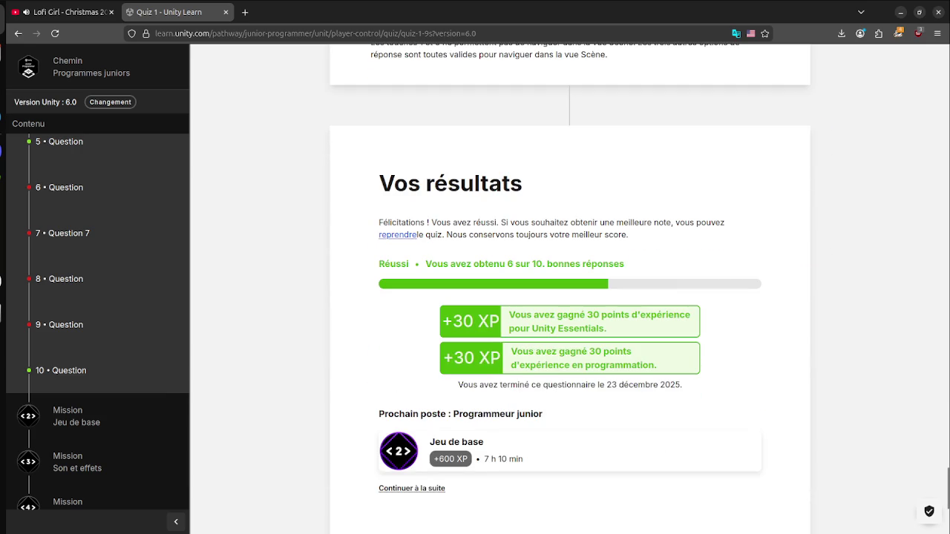
{"action": "scroll", "coordinate": [570, 297], "scroll_direction": "down", "scroll_amount": 3}
{"action": "scroll", "coordinate": [570, 297], "scroll_direction": "up", "scroll_amount": 3}
{"action": "scroll", "coordinate": [76, 361], "scroll_direction": "down", "scroll_amount": 2}
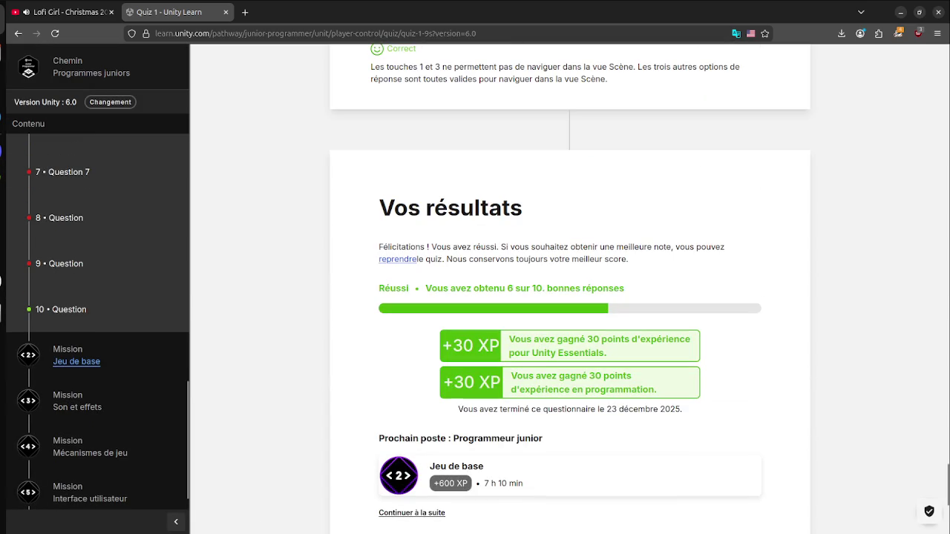
{"action": "left_click", "coordinate": [76, 362]}
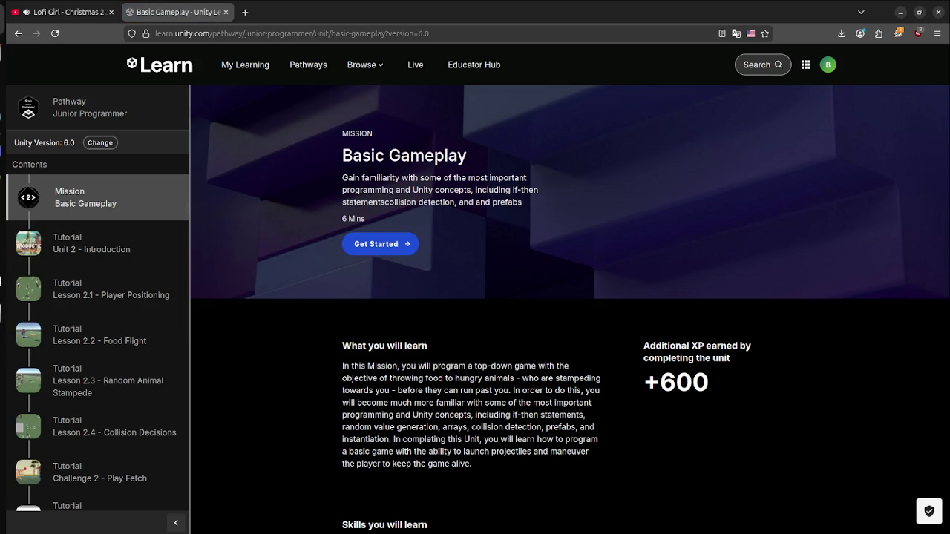
{"action": "scroll", "coordinate": [475, 297], "scroll_direction": "down", "scroll_amount": 5}
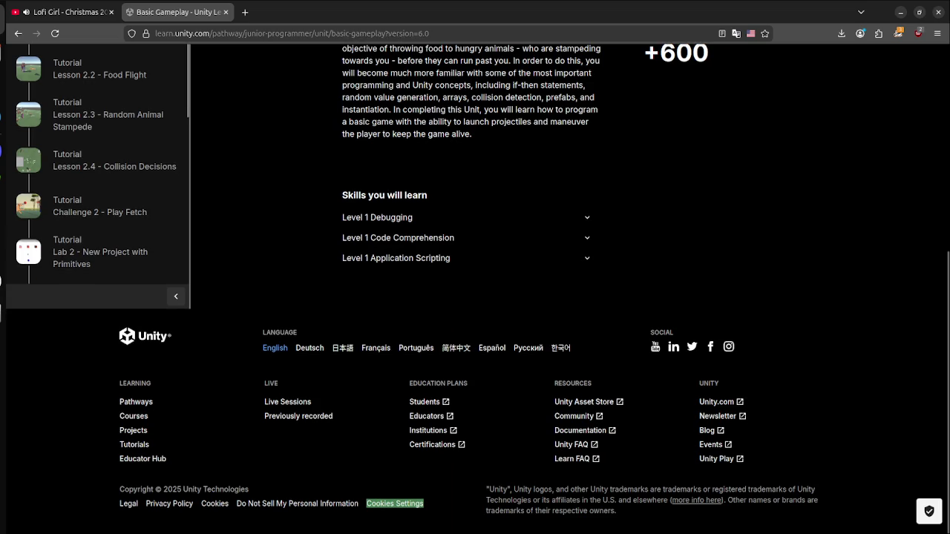
{"action": "scroll", "coordinate": [475, 297], "scroll_direction": "up", "scroll_amount": 5}
{"action": "left_click", "coordinate": [91, 249]}
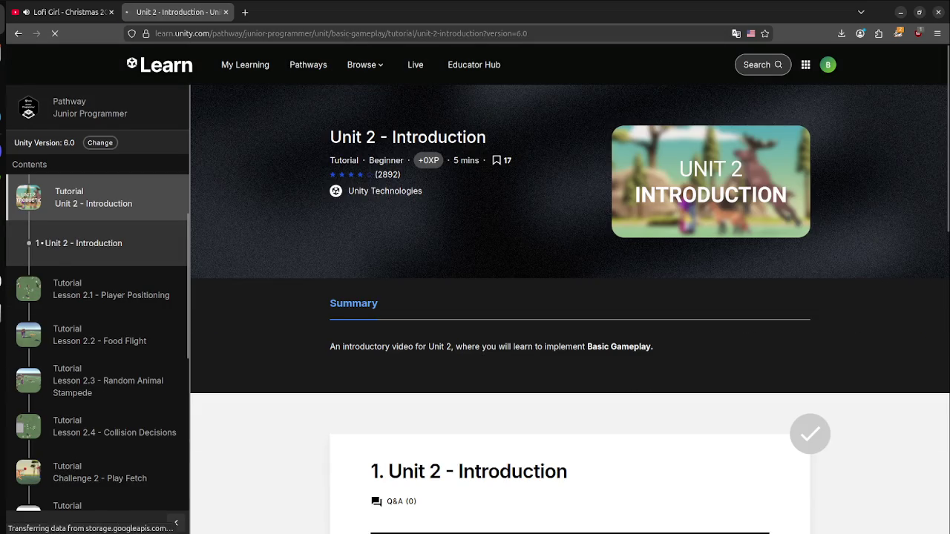
Step: Mark the introduction step complete and continue to Lesson 2.1 - Player Positioning
{"action": "scroll", "coordinate": [475, 297], "scroll_direction": "down", "scroll_amount": 3}
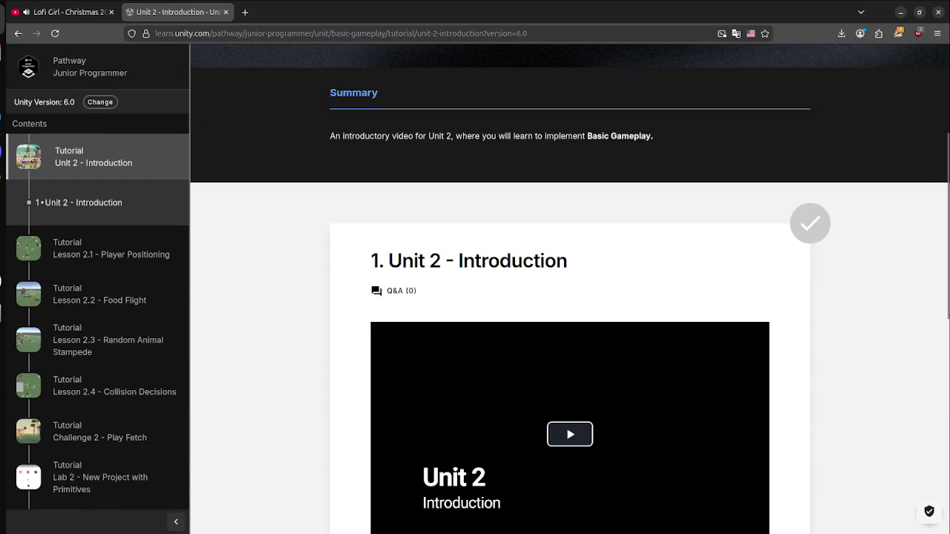
{"action": "scroll", "coordinate": [569, 297], "scroll_direction": "down", "scroll_amount": 6}
{"action": "left_click", "coordinate": [569, 165]}
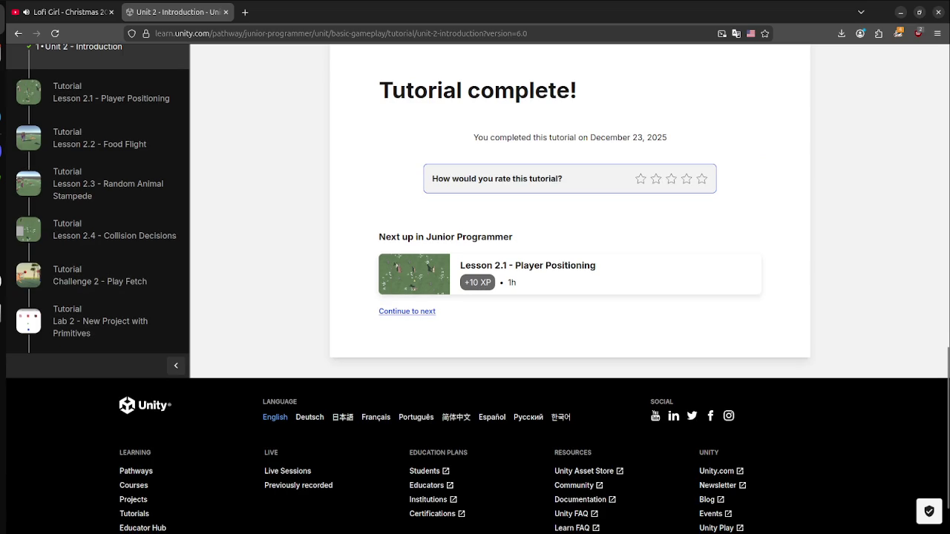
{"action": "left_click", "coordinate": [406, 311]}
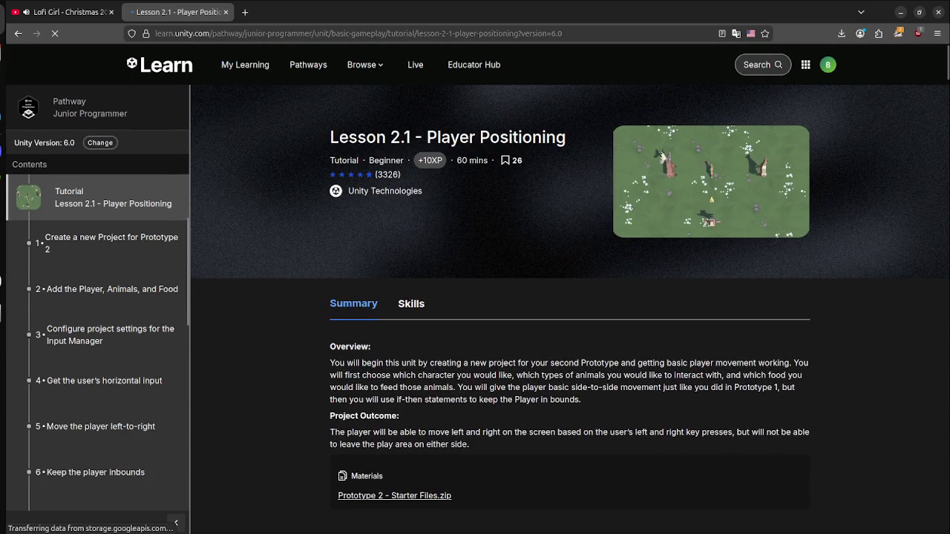
Step: Download Prototype 2 - Starter Files.zip from Lesson 2.1's Materials section
{"action": "scroll", "coordinate": [570, 297], "scroll_direction": "down", "scroll_amount": 10}
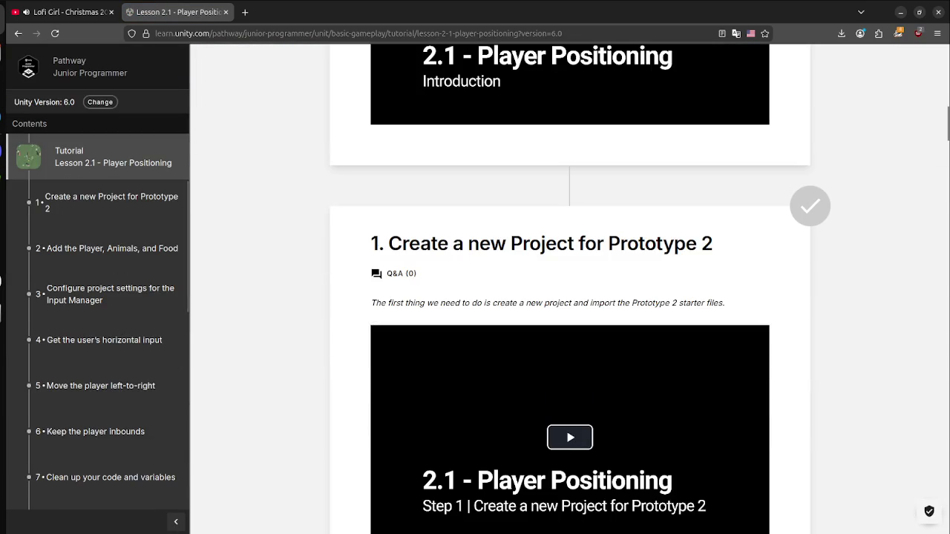
{"action": "scroll", "coordinate": [570, 297], "scroll_direction": "down", "scroll_amount": 3}
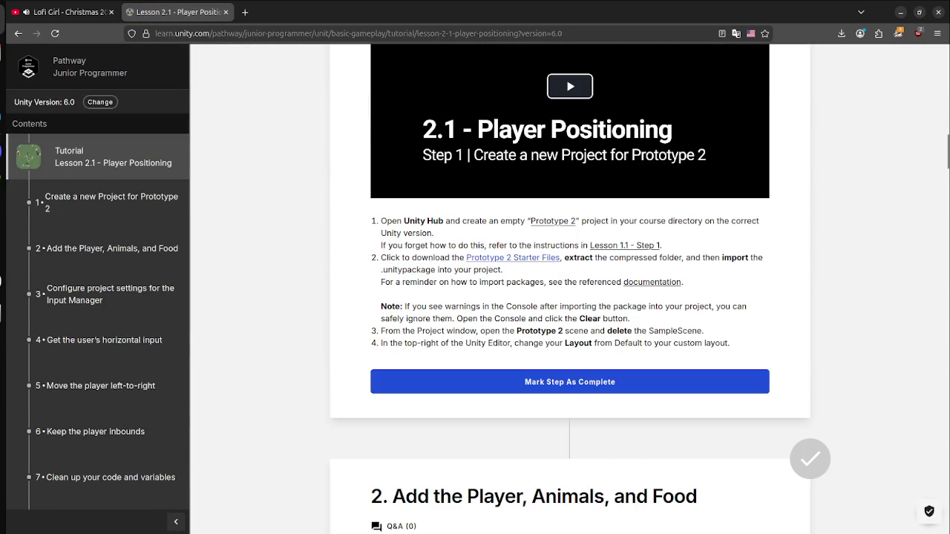
{"action": "scroll", "coordinate": [570, 297], "scroll_direction": "up", "scroll_amount": 4}
{"action": "scroll", "coordinate": [570, 297], "scroll_direction": "down", "scroll_amount": 3}
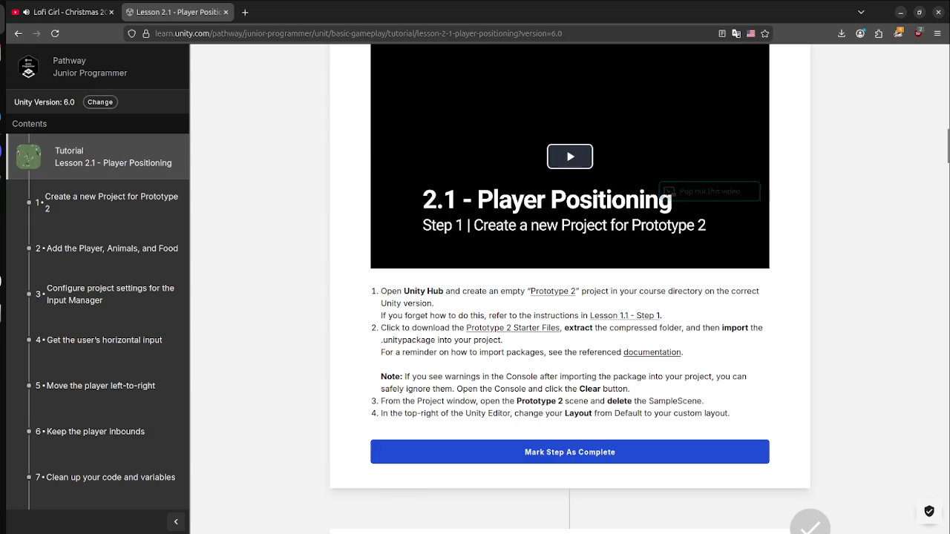
{"action": "scroll", "coordinate": [570, 297], "scroll_direction": "down", "scroll_amount": 4}
{"action": "scroll", "coordinate": [570, 297], "scroll_direction": "up", "scroll_amount": 3}
{"action": "scroll", "coordinate": [570, 297], "scroll_direction": "up", "scroll_amount": 10}
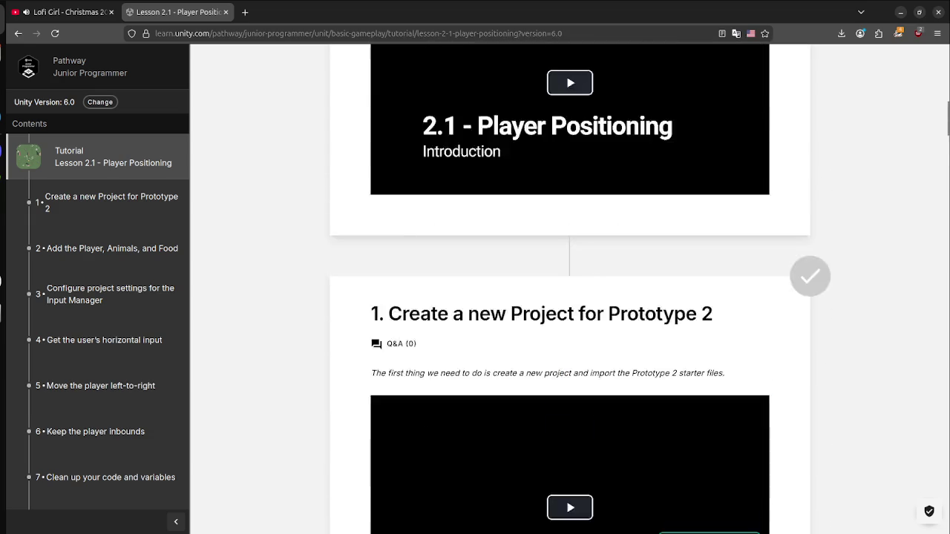
{"action": "left_click", "coordinate": [395, 215]}
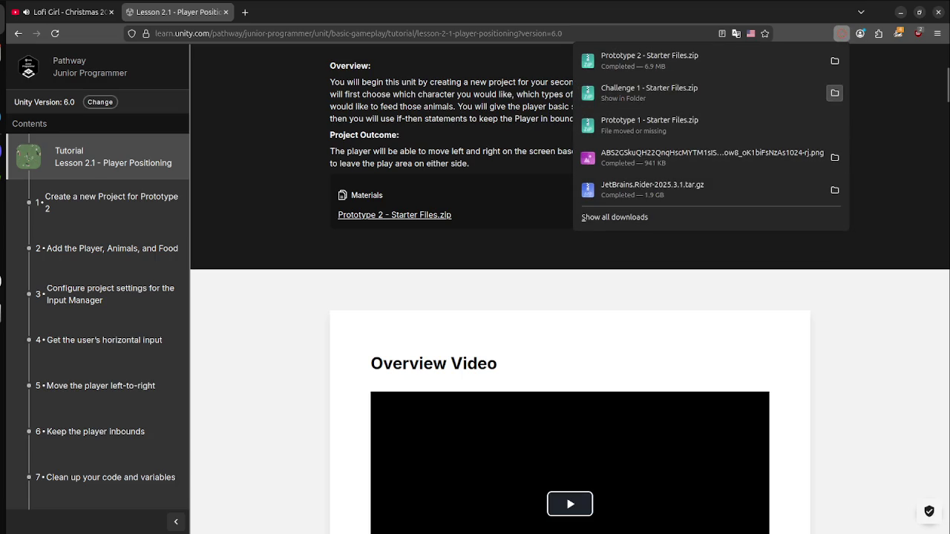
Step: Delete the old Challenge 1 starter zip and folder from Downloads
{"action": "left_click", "coordinate": [835, 93]}
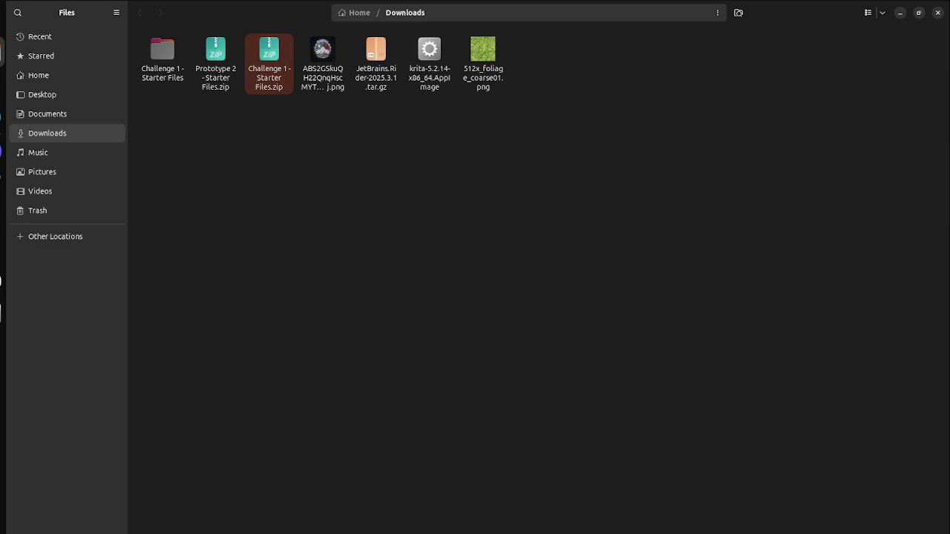
{"action": "key", "text": "Delete"}
{"action": "left_click", "coordinate": [162, 60]}
{"action": "key", "text": "Delete"}
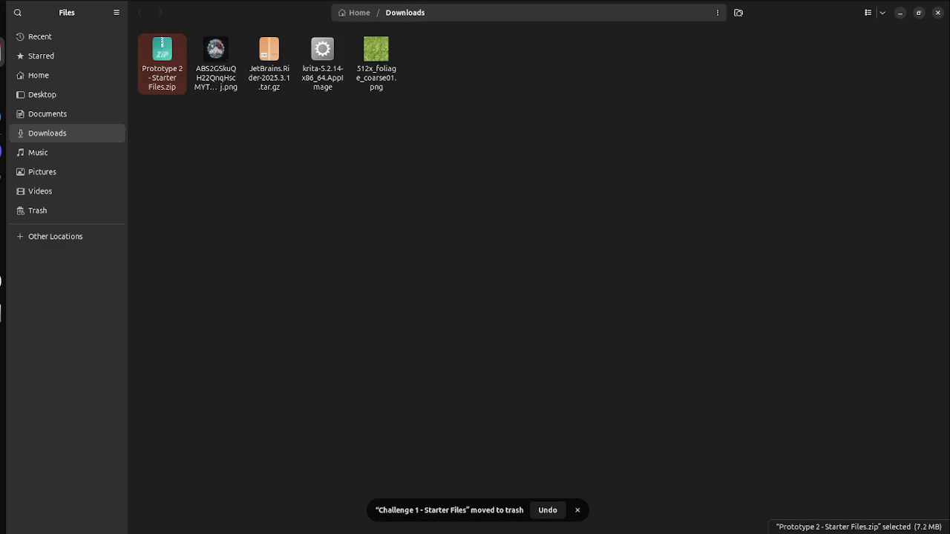
Step: Extract Prototype 2 - Starter Files.zip and return to Unity Hub
{"action": "key", "text": "Return"}
{"action": "key", "text": "super"}
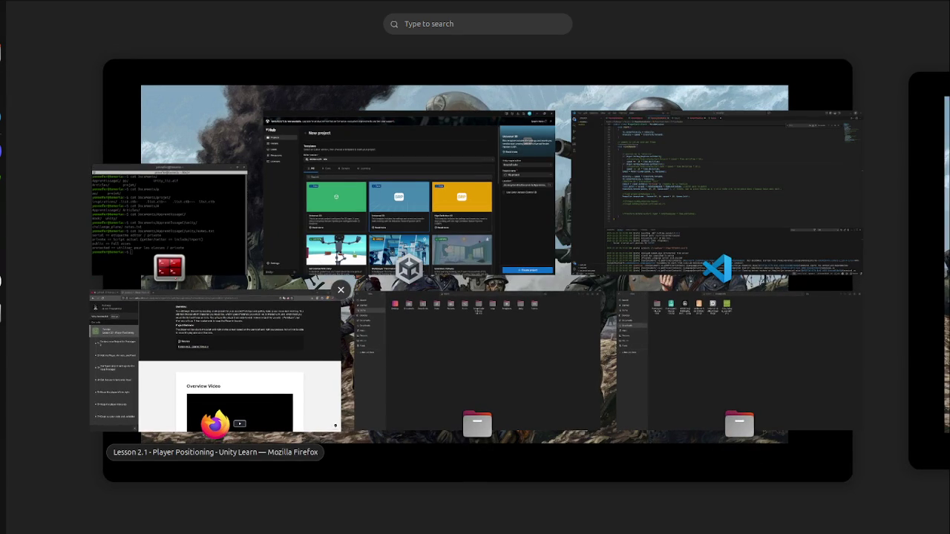
{"action": "left_click", "coordinate": [371, 245]}
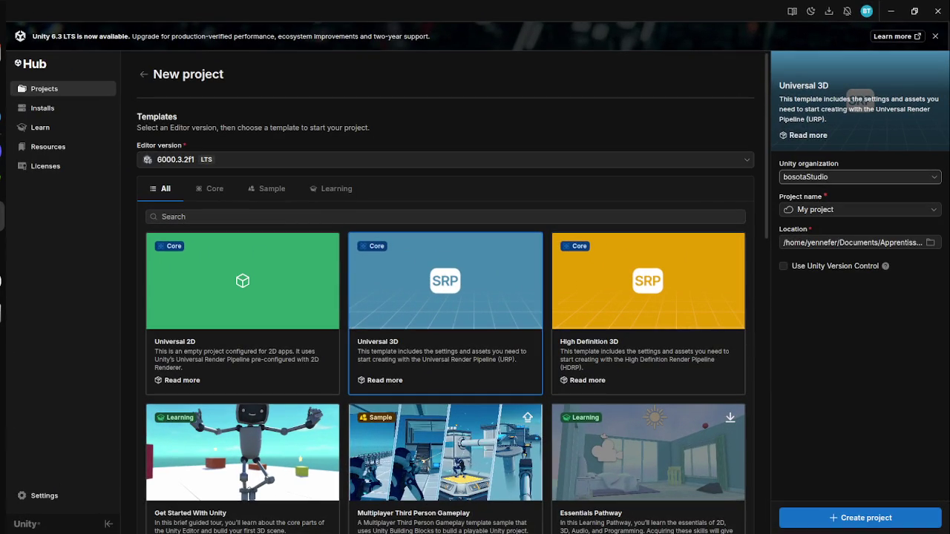
Step: Keep the current organization and enter Prototype2 as the project name
{"action": "left_click", "coordinate": [859, 177]}
{"action": "left_click", "coordinate": [860, 195]}
{"action": "left_click", "coordinate": [854, 209]}
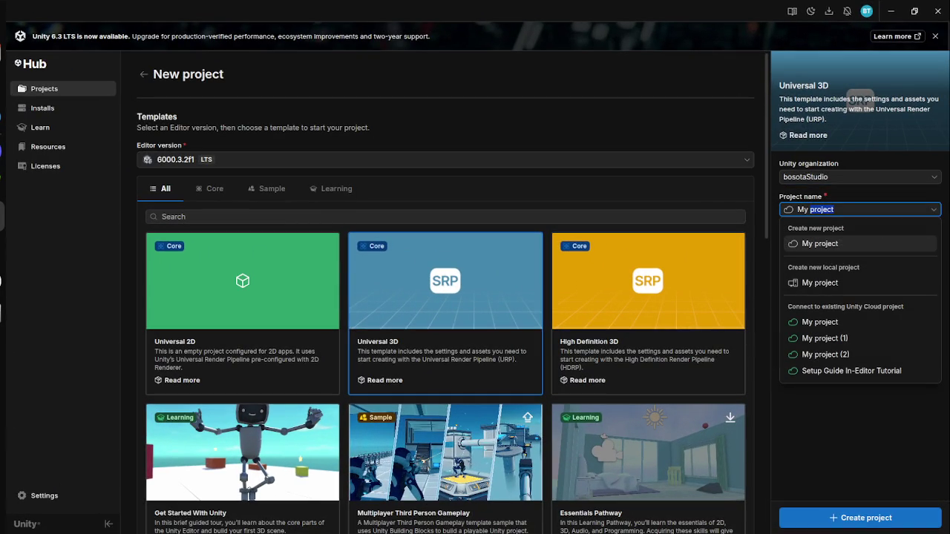
{"action": "type", "text": "P"}
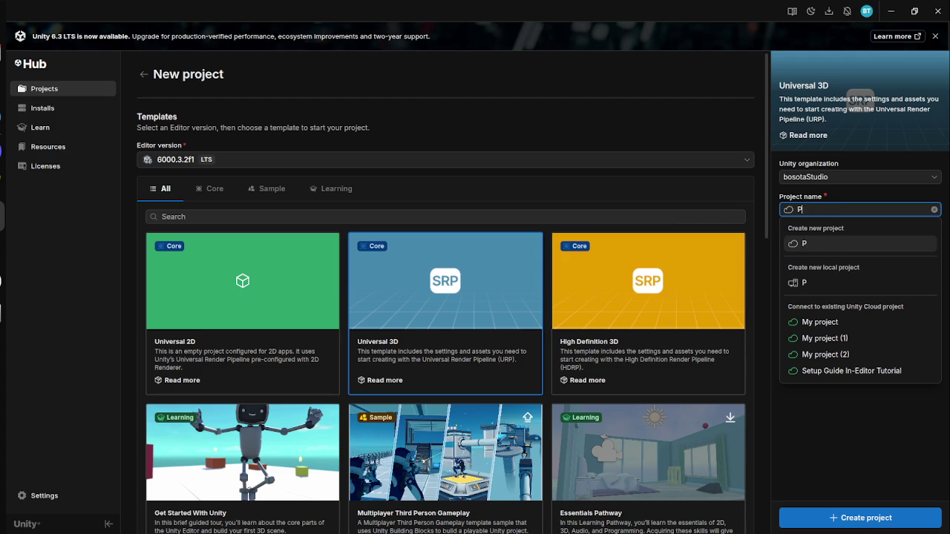
{"action": "type", "text": "rototype2"}
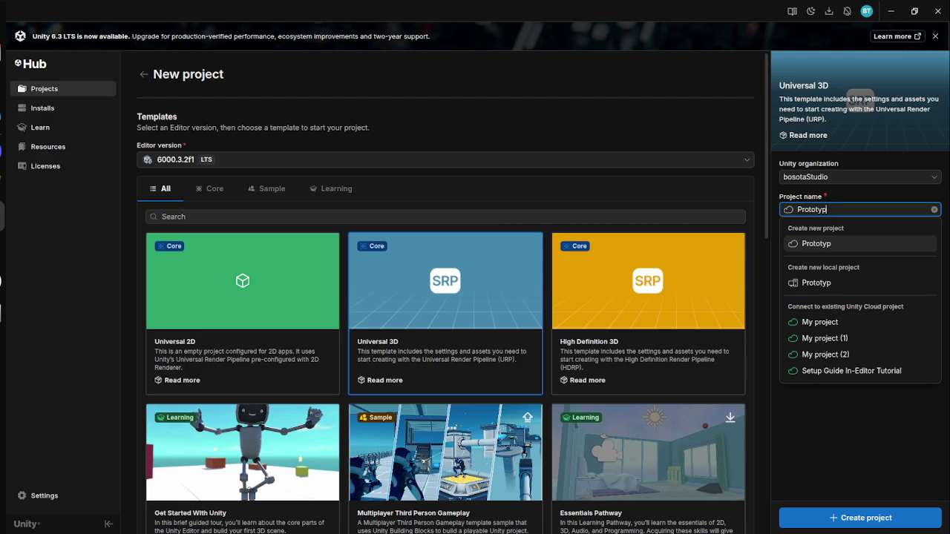
{"action": "key", "text": "Return"}
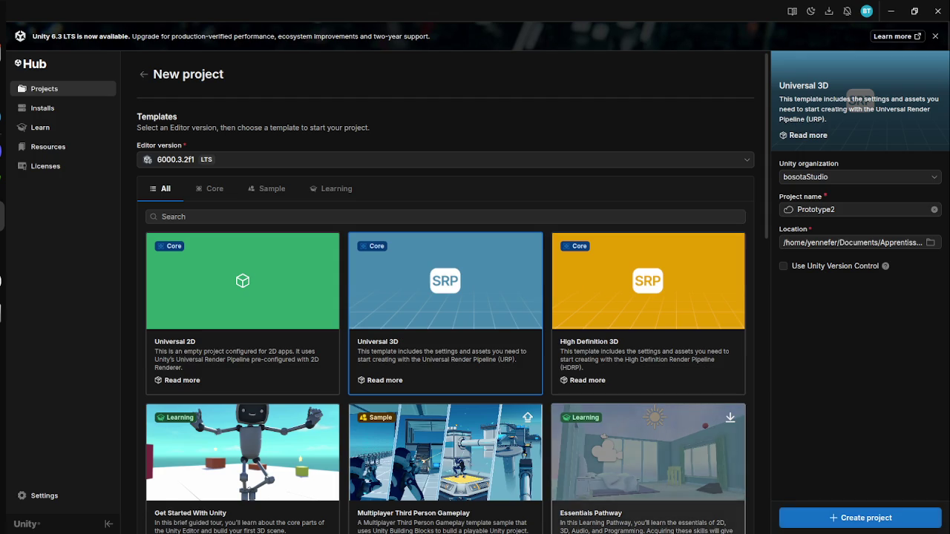
{"action": "key", "text": "super"}
{"action": "left_click", "coordinate": [223, 371]}
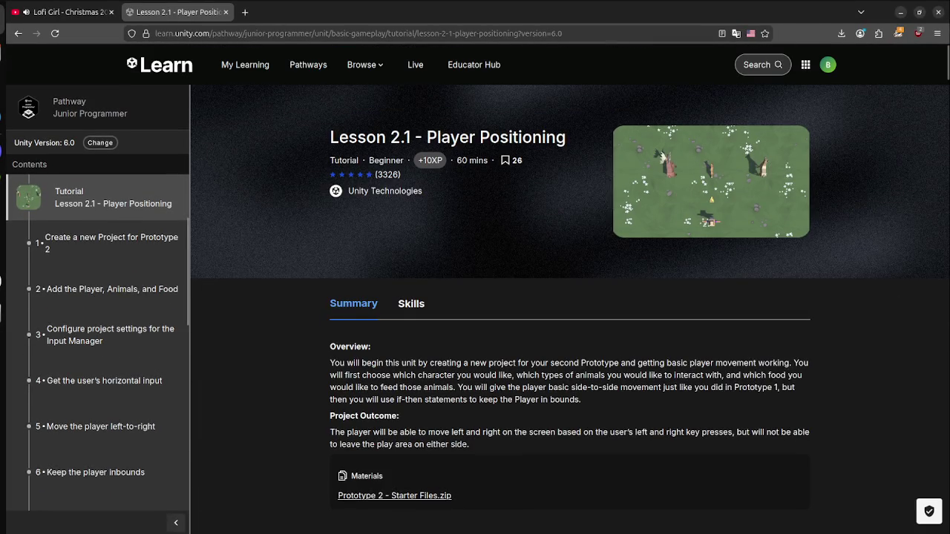
Step: Translate the Lesson 2.1 page to French from the right-click menu and skim its steps
{"action": "scroll", "coordinate": [570, 297], "scroll_direction": "down", "scroll_amount": 10}
{"action": "scroll", "coordinate": [570, 334], "scroll_direction": "down", "scroll_amount": 5}
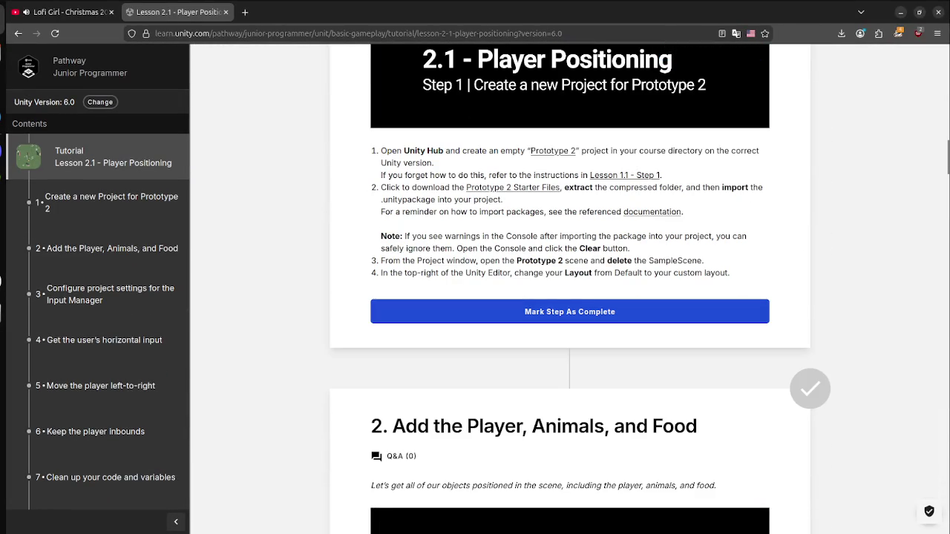
{"action": "scroll", "coordinate": [570, 297], "scroll_direction": "up", "scroll_amount": 14}
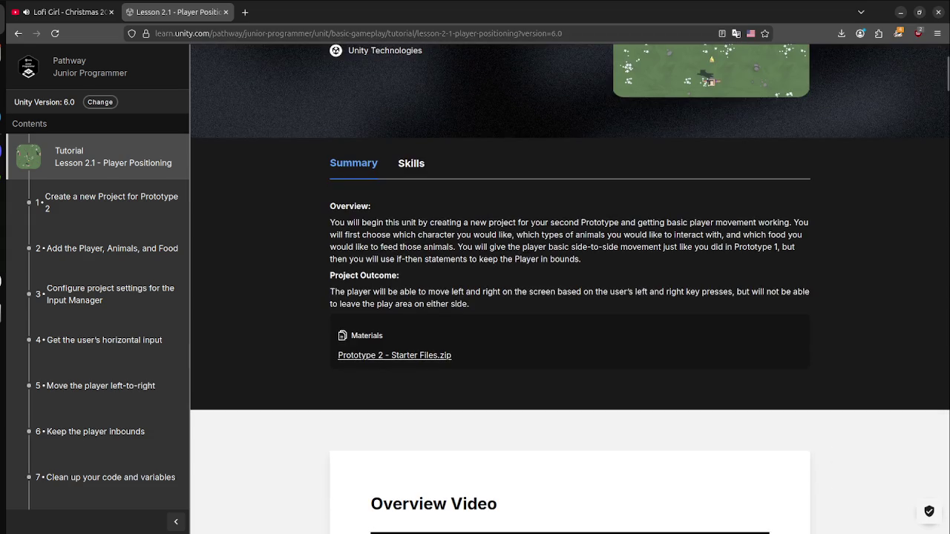
{"action": "scroll", "coordinate": [570, 297], "scroll_direction": "up", "scroll_amount": 2}
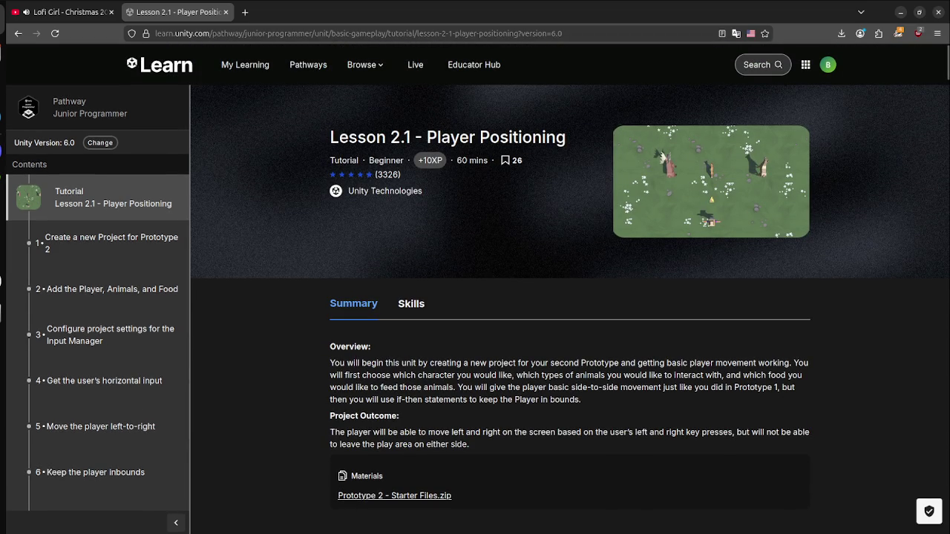
{"action": "right_click", "coordinate": [775, 331]}
{"action": "left_click", "coordinate": [832, 465]}
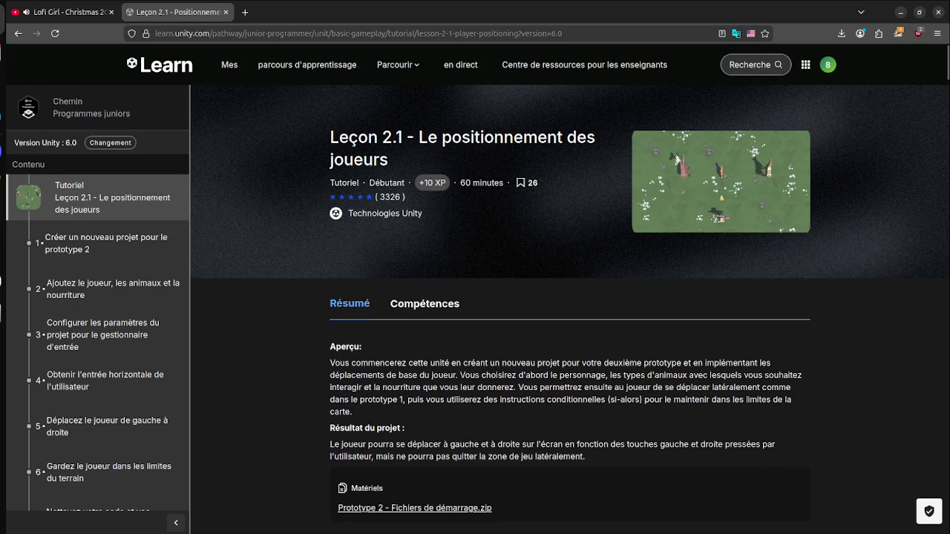
{"action": "scroll", "coordinate": [569, 290], "scroll_direction": "down", "scroll_amount": 15}
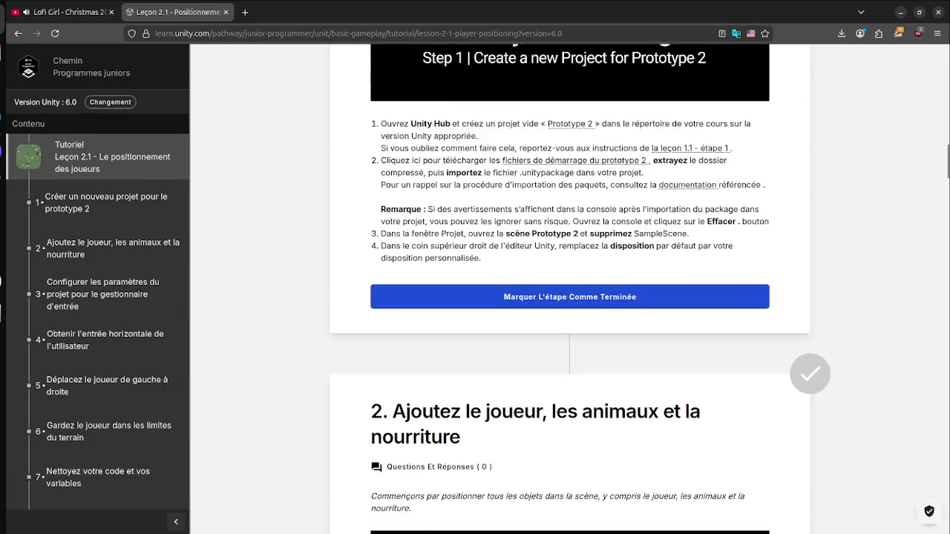
{"action": "scroll", "coordinate": [570, 290], "scroll_direction": "down", "scroll_amount": 5}
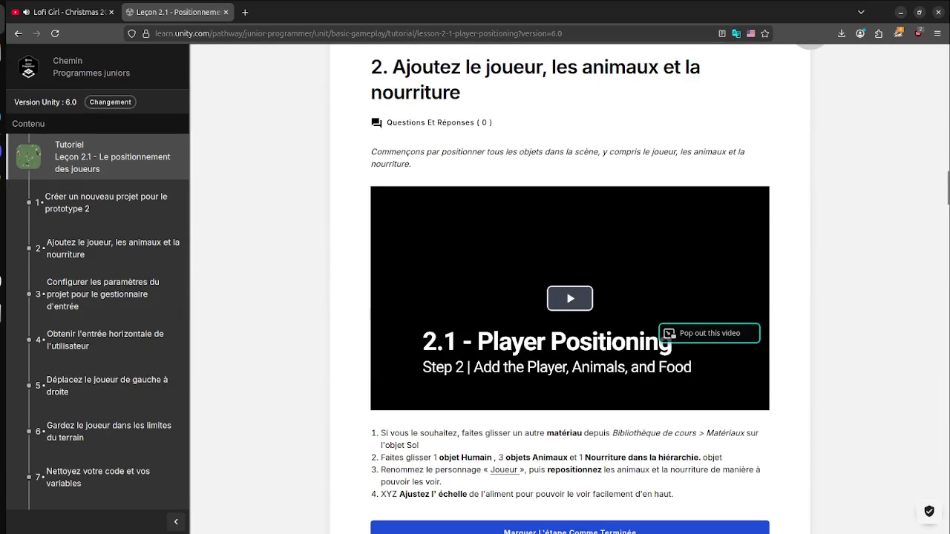
{"action": "scroll", "coordinate": [570, 290], "scroll_direction": "up", "scroll_amount": 20}
{"action": "scroll", "coordinate": [569, 290], "scroll_direction": "down", "scroll_amount": 7}
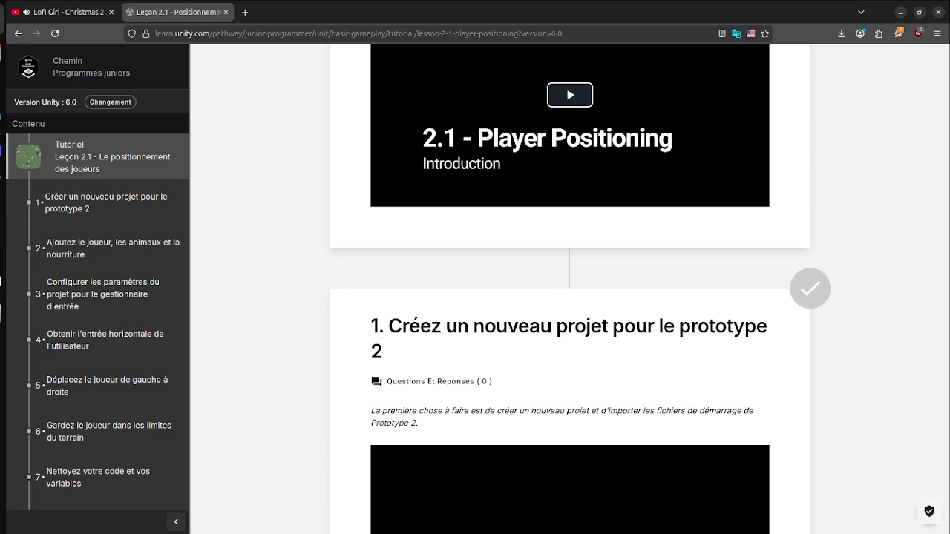
Step: Scroll the Prototype 2 lesson down to Step 1, then switch back to the Unity Hub window
{"action": "scroll", "coordinate": [570, 297], "scroll_direction": "down", "scroll_amount": 5}
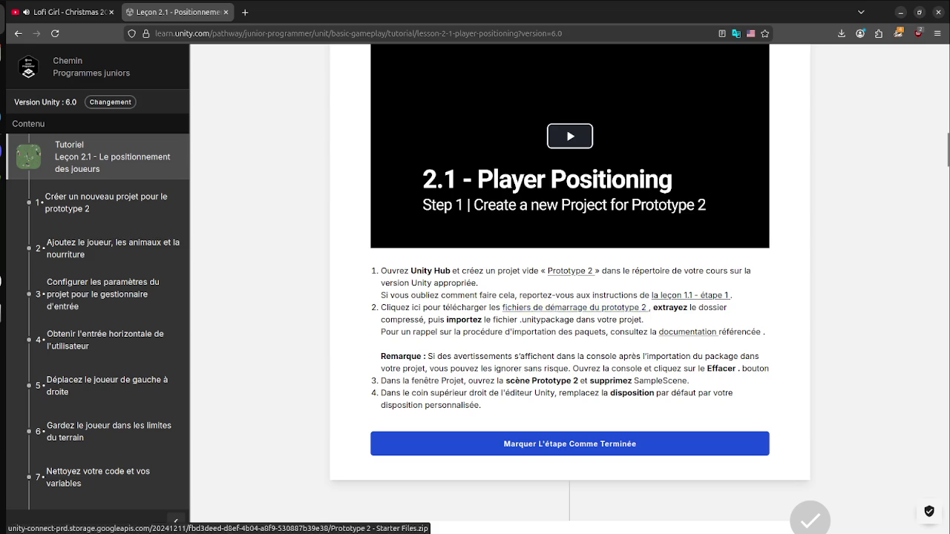
{"action": "key", "text": "super"}
{"action": "left_click", "coordinate": [527, 142]}
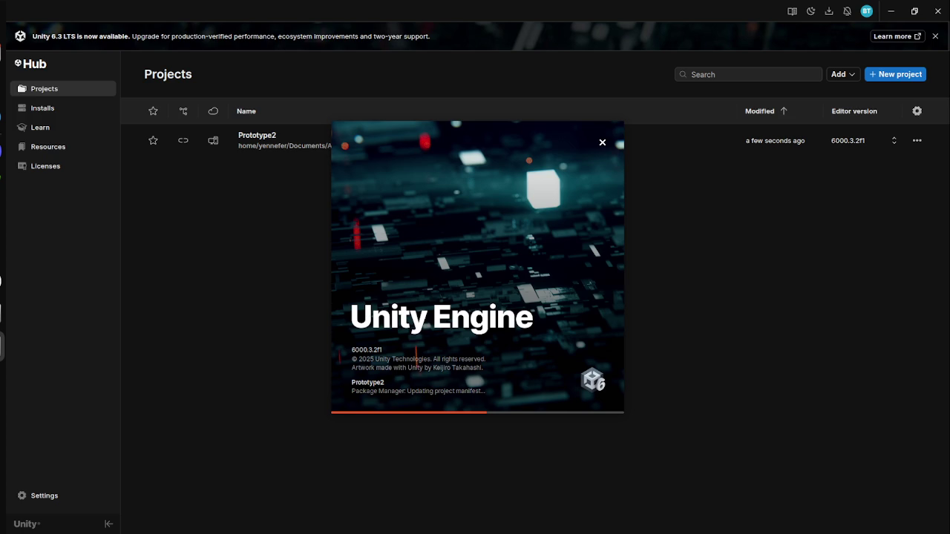
Step: Search the desktop for 'krit', cancel it, then reopen the Activities search
{"action": "key", "text": "super"}
{"action": "type", "text": "krit"}
{"action": "key", "text": "Escape"}
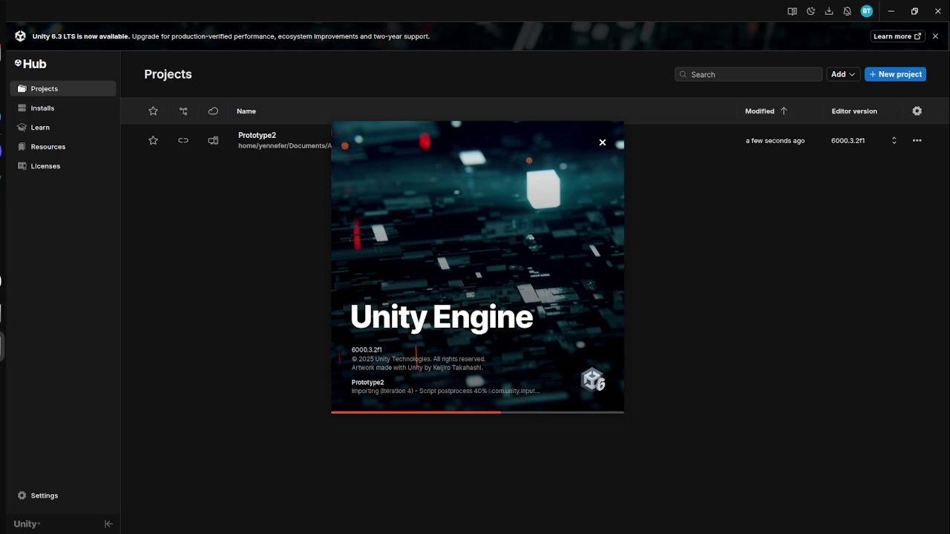
{"action": "key", "text": "super"}
Step: Search Activities for 'kri' to bring up and launch Krita
{"action": "type", "text": "kri"}
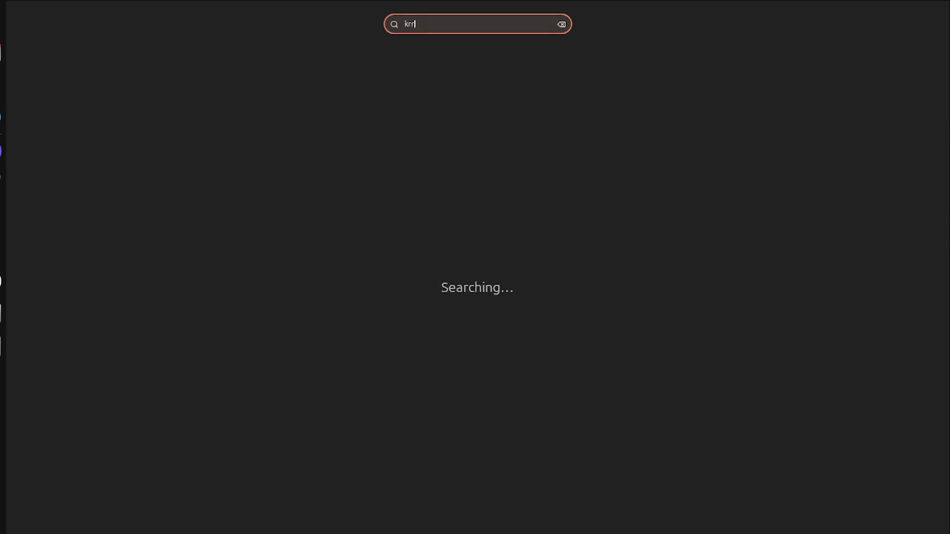
{"action": "key", "text": "BackSpace"}
{"action": "key", "text": "Escape"}
{"action": "key", "text": "Escape"}
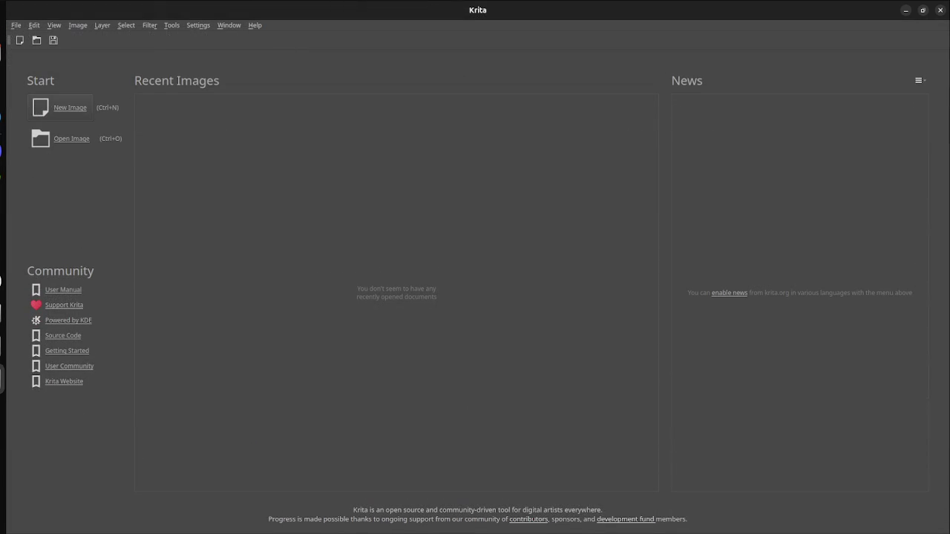
Step: Create a new Custom Document at 2480 × 3508 px, 300 ppi, RGB/Alpha with default settings
{"action": "key", "text": "ctrl+n"}
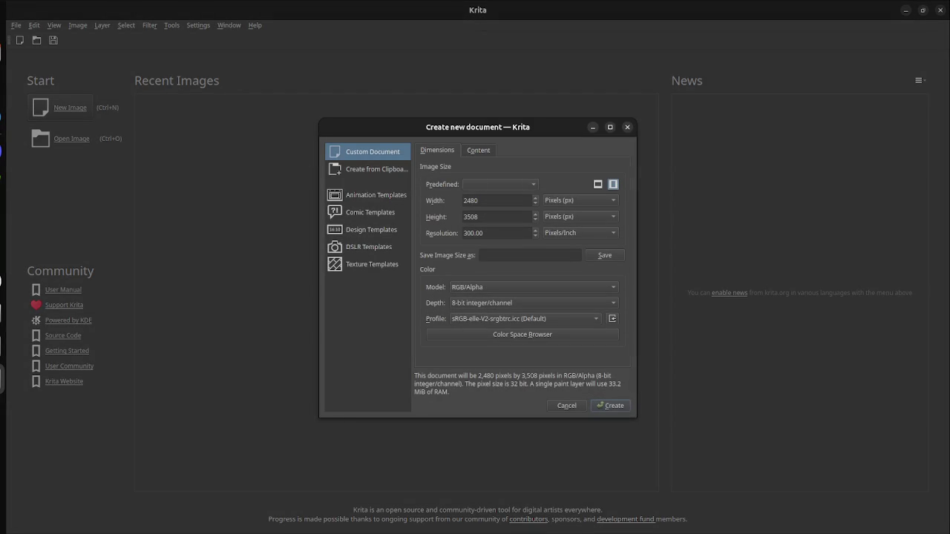
{"action": "key", "text": "Return"}
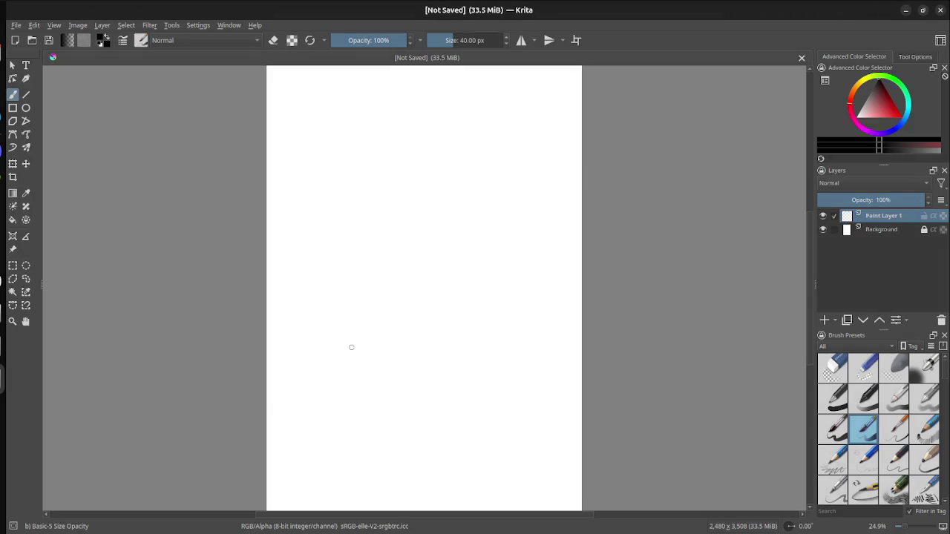
Step: Draw the bent axis line and a right-branching axis, with arrowheads on the left and up-right ends
{"action": "mouse_move", "coordinate": [351, 347]}
{"action": "left_mouse_down"}
{"action": "mouse_move", "coordinate": [409, 318]}
{"action": "mouse_move", "coordinate": [417, 255]}
{"action": "left_mouse_up"}
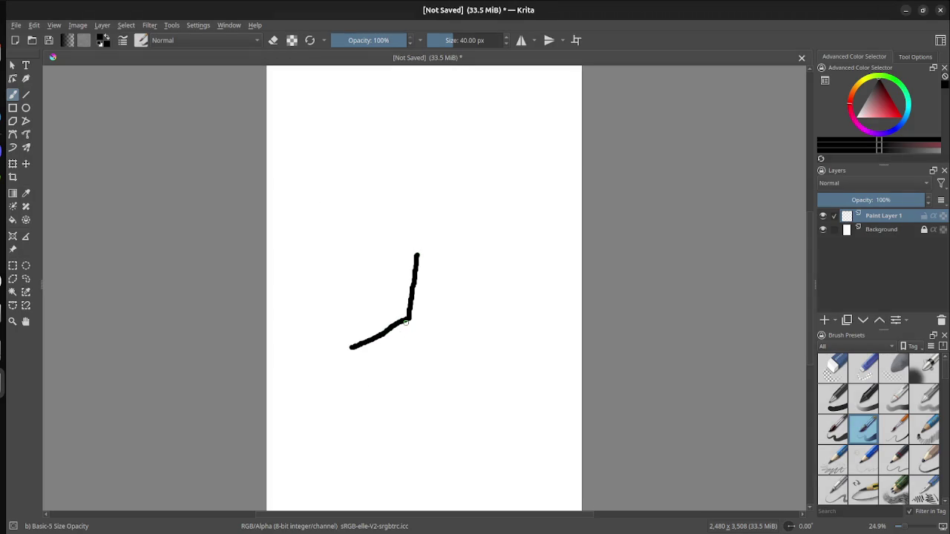
{"action": "left_click_drag", "start_coordinate": [405, 322], "coordinate": [472, 327]}
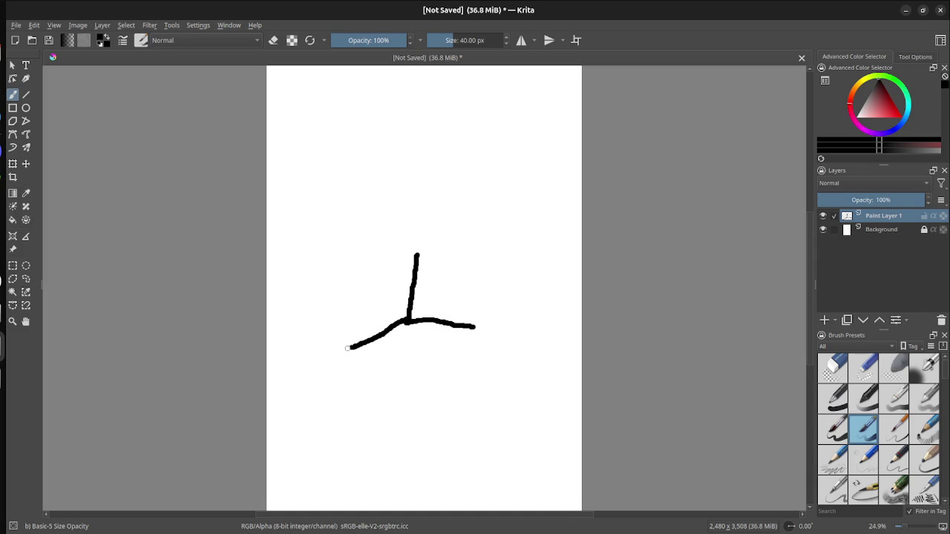
{"action": "left_click_drag", "start_coordinate": [340, 349], "coordinate": [378, 359]}
{"action": "left_click_drag", "start_coordinate": [400, 323], "coordinate": [463, 290]}
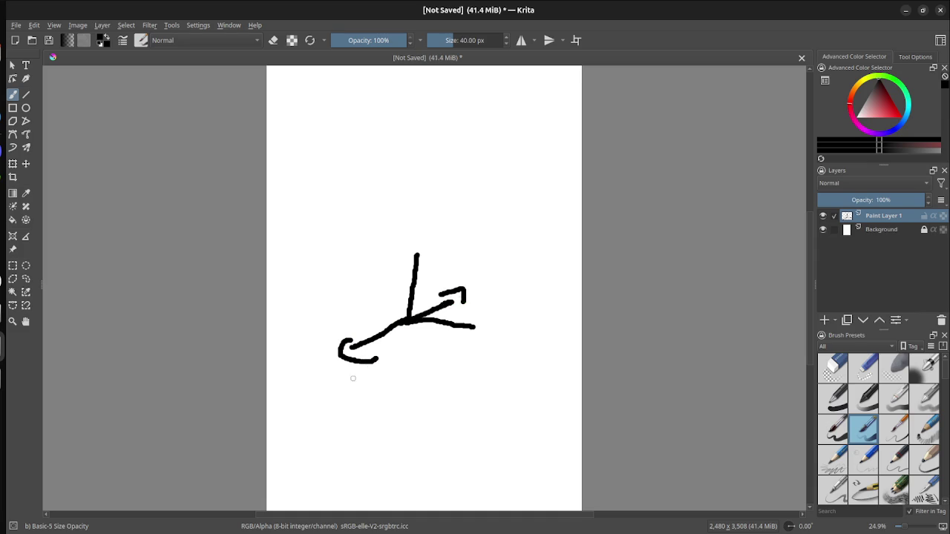
Step: Letter the axes X, Z and Y and add the right-hand axis arrowhead
{"action": "left_click_drag", "start_coordinate": [353, 379], "coordinate": [330, 396]}
{"action": "left_click_drag", "start_coordinate": [346, 367], "coordinate": [360, 392]}
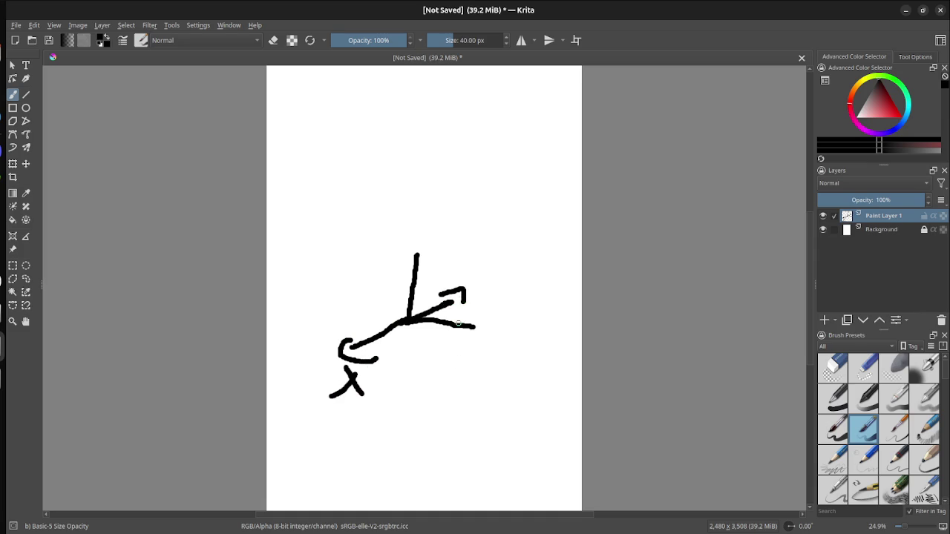
{"action": "left_click_drag", "start_coordinate": [472, 321], "coordinate": [481, 336]}
{"action": "left_click_drag", "start_coordinate": [509, 355], "coordinate": [510, 376]}
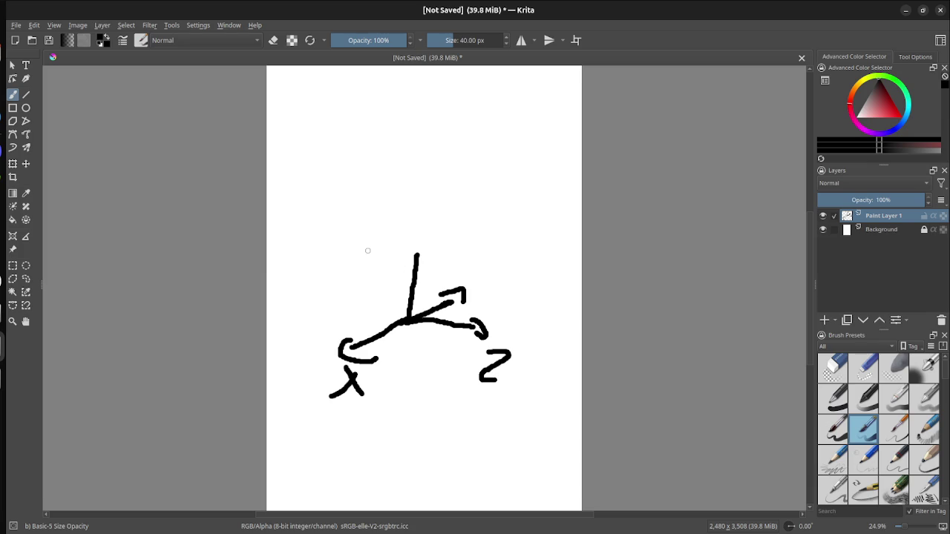
{"action": "left_click_drag", "start_coordinate": [371, 247], "coordinate": [380, 274]}
{"action": "left_click_drag", "start_coordinate": [387, 257], "coordinate": [367, 279]}
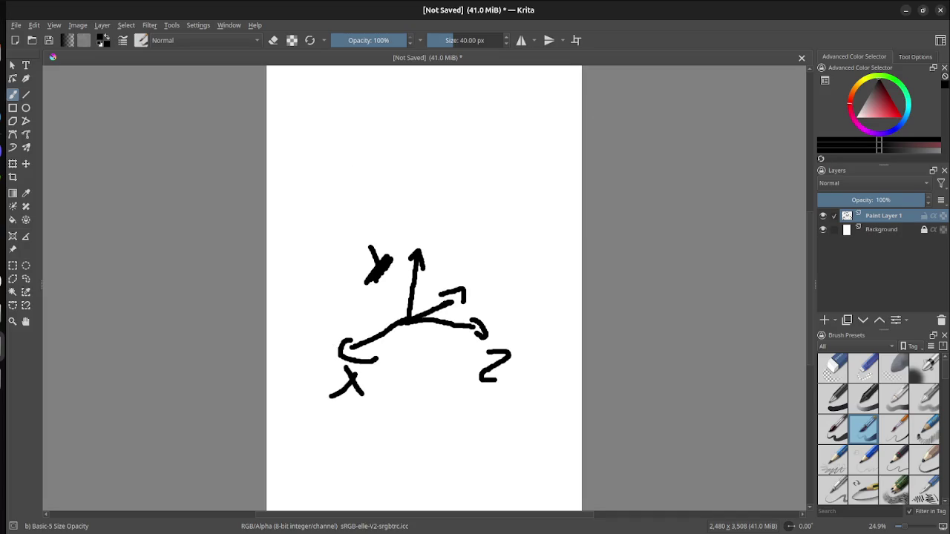
Step: Turn on horizontal mirror painting, reposition its axis, then turn it off again
{"action": "key", "text": "m"}
{"action": "key", "text": "m"}
{"action": "key", "text": "m"}
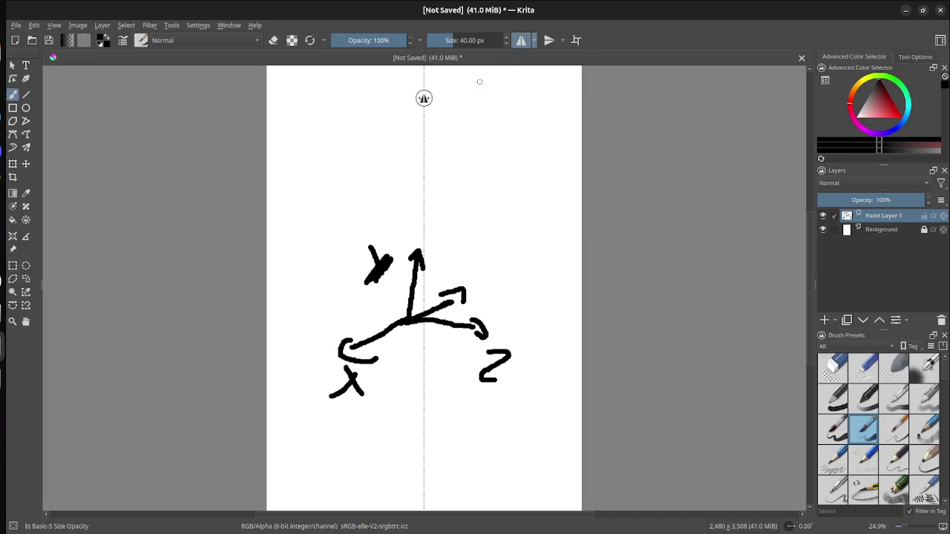
{"action": "mouse_move", "coordinate": [424, 98]}
{"action": "left_mouse_down"}
{"action": "mouse_move", "coordinate": [497, 102]}
{"action": "mouse_move", "coordinate": [378, 116]}
{"action": "mouse_move", "coordinate": [444, 98]}
{"action": "left_mouse_up"}
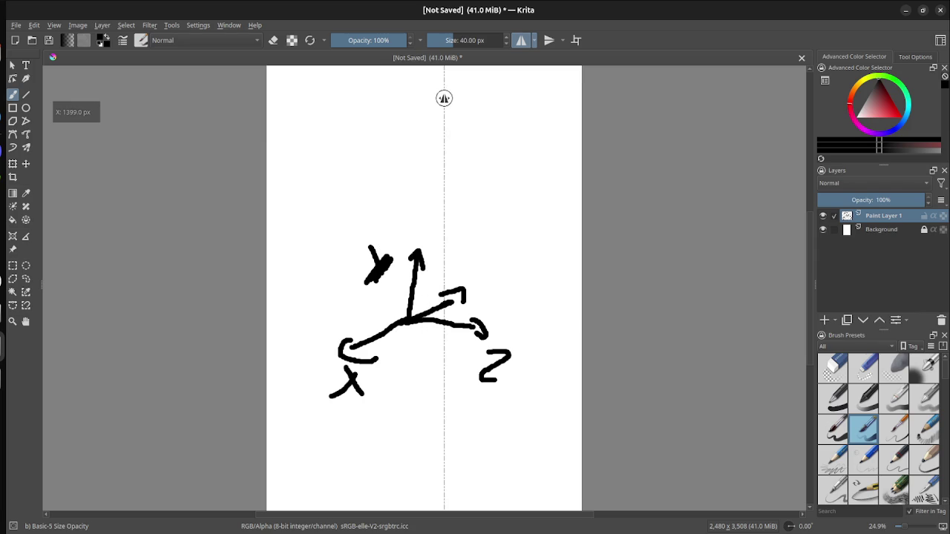
{"action": "key", "text": "m"}
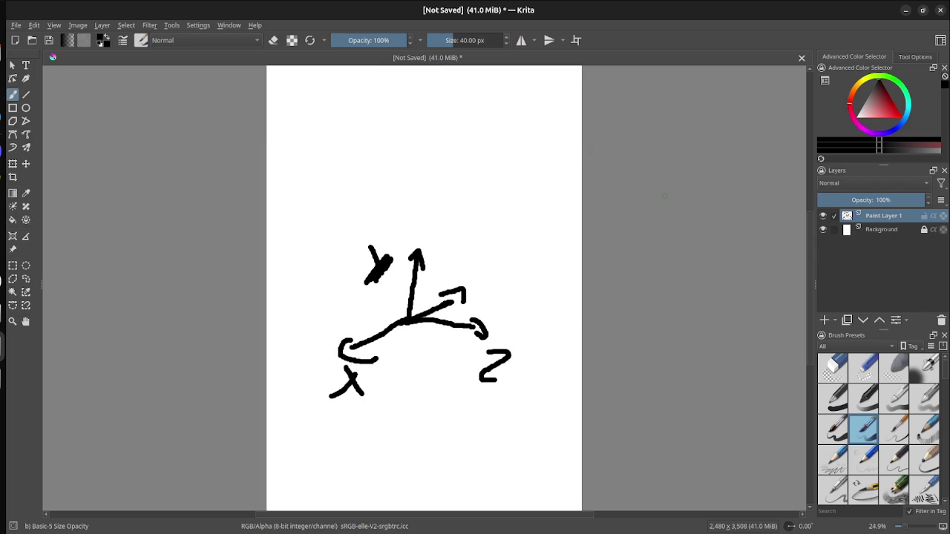
Step: Try the Pencil-6 Quick Shade brush with test strokes, undoing them and resetting the colour to black
{"action": "left_click", "coordinate": [895, 490]}
{"action": "mouse_move", "coordinate": [513, 191]}
{"action": "left_mouse_down"}
{"action": "mouse_move", "coordinate": [414, 170]}
{"action": "mouse_move", "coordinate": [522, 247]}
{"action": "mouse_move", "coordinate": [509, 263]}
{"action": "left_mouse_up"}
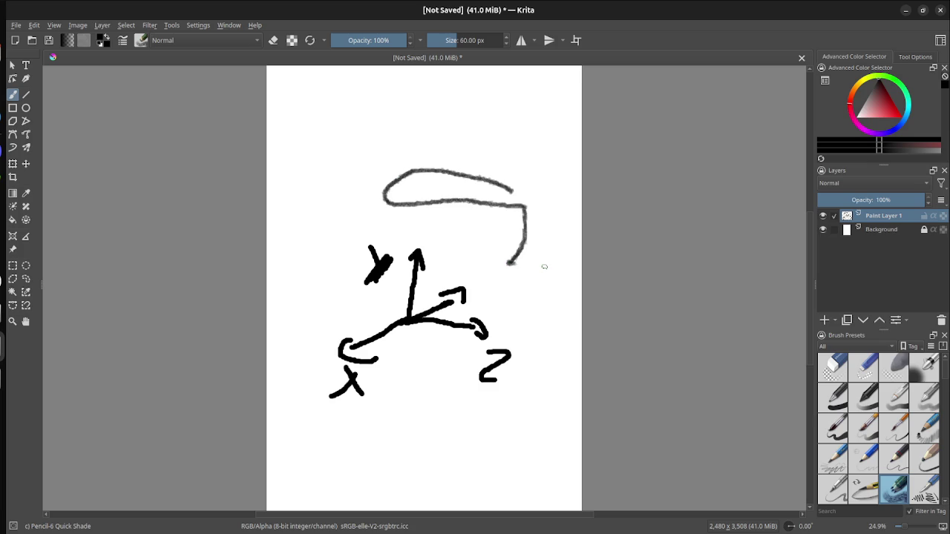
{"action": "key", "text": "ctrl+z"}
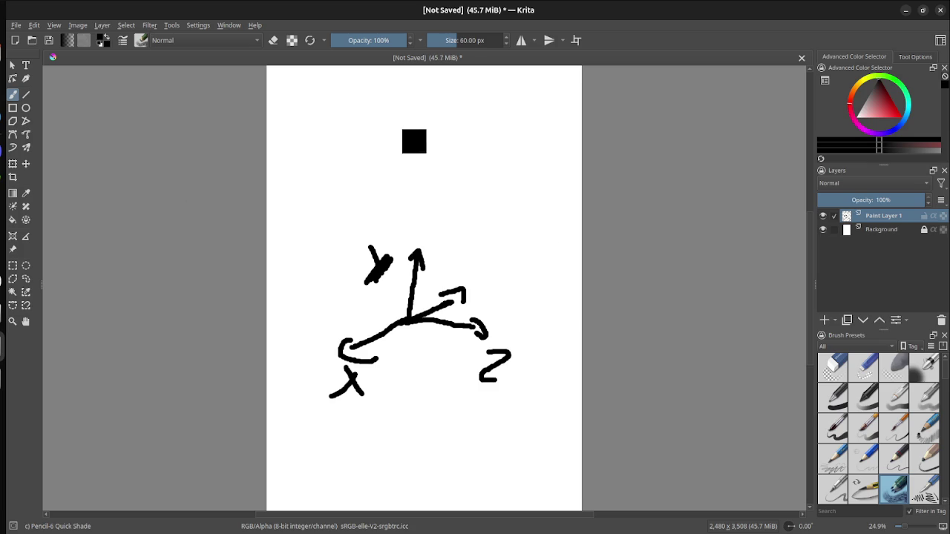
{"action": "left_click", "coordinate": [430, 180], "text": "ctrl"}
{"action": "key", "text": "d"}
{"action": "mouse_move", "coordinate": [457, 155]}
{"action": "left_mouse_down"}
{"action": "mouse_move", "coordinate": [393, 164]}
{"action": "mouse_move", "coordinate": [484, 175]}
{"action": "left_mouse_up"}
{"action": "key", "text": "ctrl+z"}
Step: Switch to Dry Bristles Eroded and paint a thick L at top-left, undoing the extra diagonal strokes
{"action": "scroll", "coordinate": [879, 429], "scroll_direction": "down", "scroll_amount": 5}
{"action": "left_click", "coordinate": [924, 367]}
{"action": "mouse_move", "coordinate": [530, 195]}
{"action": "left_mouse_down"}
{"action": "mouse_move", "coordinate": [379, 163]}
{"action": "mouse_move", "coordinate": [526, 136]}
{"action": "left_mouse_up"}
{"action": "key", "text": "ctrl+z"}
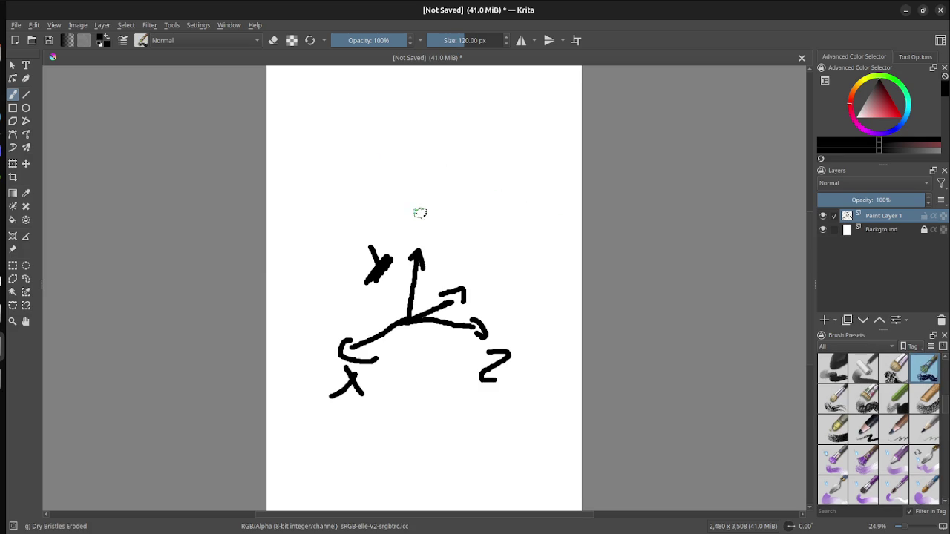
{"action": "left_click_drag", "start_coordinate": [319, 93], "coordinate": [399, 148]}
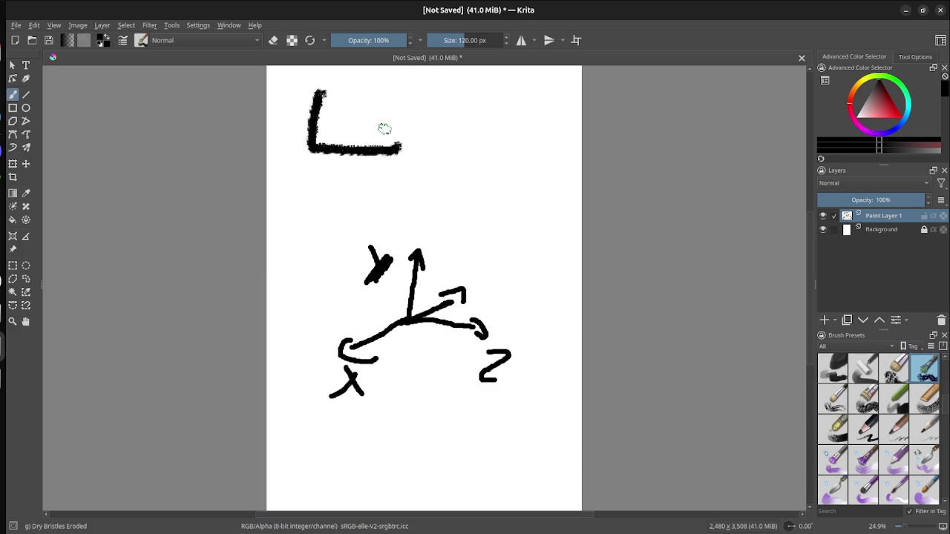
{"action": "left_click_drag", "start_coordinate": [352, 97], "coordinate": [317, 146]}
{"action": "left_click_drag", "start_coordinate": [405, 113], "coordinate": [351, 145]}
{"action": "key", "text": "ctrl+z"}
{"action": "key", "text": "ctrl+z"}
{"action": "key", "text": "ctrl+z"}
Step: Test the Texture Noise and Snow Pile brushes with grey strokes and clouds, undoing each trial
{"action": "scroll", "coordinate": [879, 429], "scroll_direction": "down", "scroll_amount": 5}
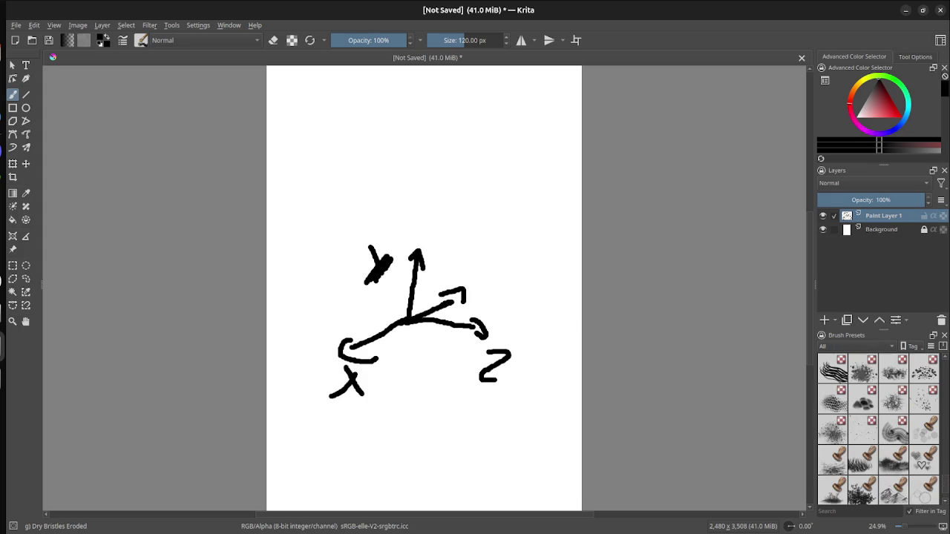
{"action": "left_click", "coordinate": [894, 369]}
{"action": "left_click_drag", "start_coordinate": [492, 194], "coordinate": [355, 139]}
{"action": "key", "text": "ctrl+z"}
{"action": "left_click", "coordinate": [864, 401]}
{"action": "mouse_move", "coordinate": [504, 208]}
{"action": "left_mouse_down"}
{"action": "mouse_move", "coordinate": [531, 182]}
{"action": "mouse_move", "coordinate": [366, 159]}
{"action": "left_mouse_up"}
{"action": "key", "text": "ctrl+z"}
{"action": "mouse_move", "coordinate": [475, 141]}
{"action": "left_mouse_down"}
{"action": "mouse_move", "coordinate": [357, 134]}
{"action": "mouse_move", "coordinate": [416, 149]}
{"action": "left_mouse_up"}
{"action": "key", "text": "ctrl+z"}
{"action": "left_click_drag", "start_coordinate": [527, 141], "coordinate": [415, 145]}
{"action": "left_click", "coordinate": [347, 158]}
{"action": "key", "text": "ctrl+z"}
{"action": "key", "text": "ctrl+z"}
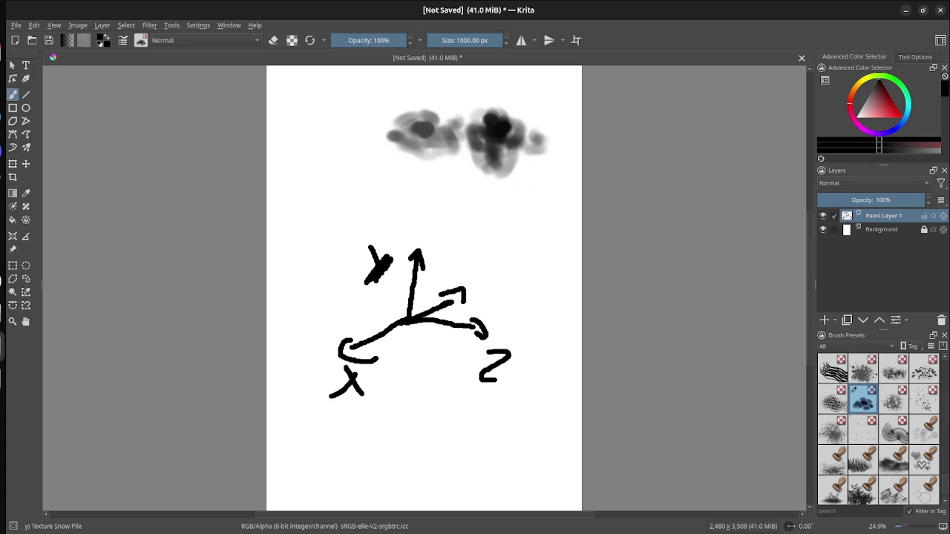
Step: Test the Stamp Floor brush with textured bands and a dab, then undo them
{"action": "scroll", "coordinate": [878, 430], "scroll_direction": "down", "scroll_amount": 1}
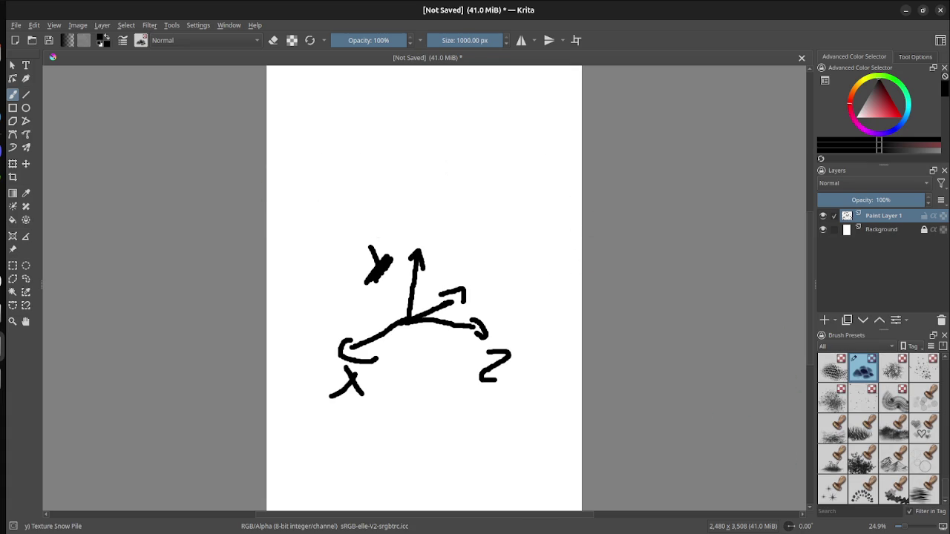
{"action": "left_click", "coordinate": [832, 429]}
{"action": "left_click_drag", "start_coordinate": [498, 152], "coordinate": [341, 162]}
{"action": "mouse_move", "coordinate": [523, 162]}
{"action": "left_mouse_down"}
{"action": "mouse_move", "coordinate": [401, 170]}
{"action": "mouse_move", "coordinate": [320, 160]}
{"action": "left_mouse_up"}
{"action": "left_click", "coordinate": [488, 210]}
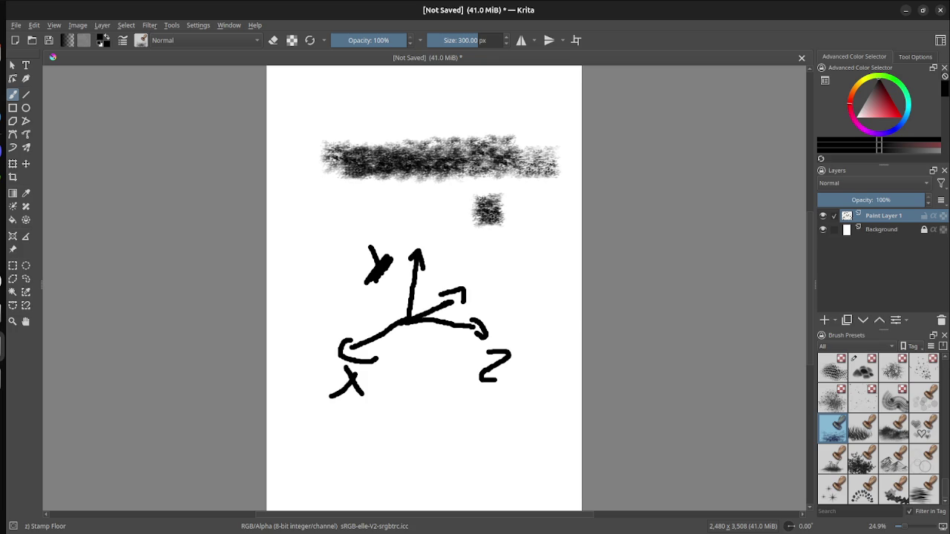
{"action": "left_click_drag", "start_coordinate": [377, 187], "coordinate": [500, 191]}
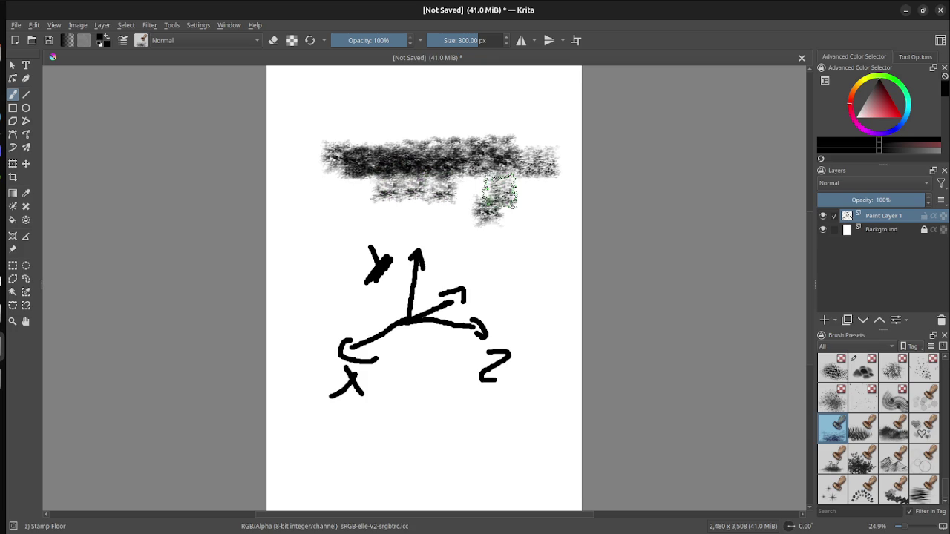
{"action": "key", "text": "ctrl+z"}
{"action": "key", "text": "ctrl+z"}
{"action": "key", "text": "ctrl+z"}
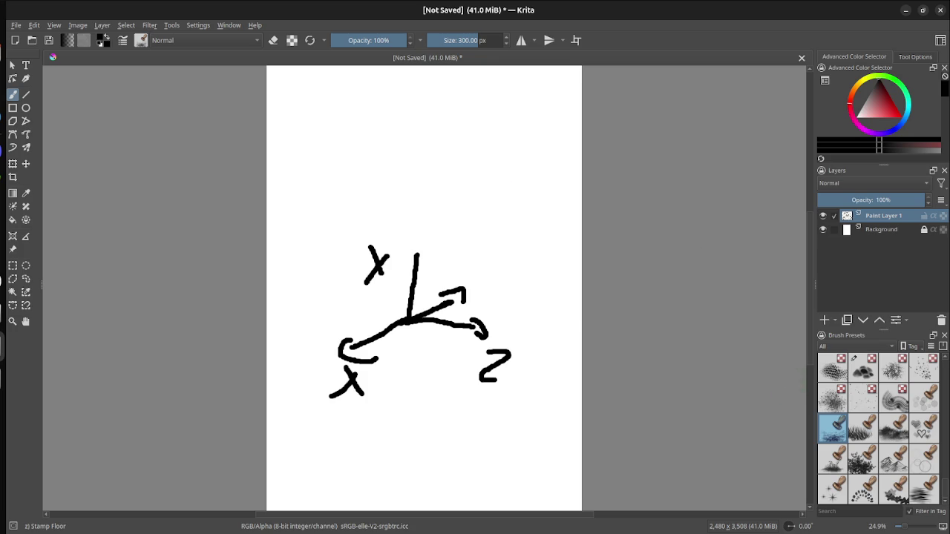
Step: Try the Texture Wood Fiber brush with several strokes and circles, undoing every one
{"action": "key", "text": "slash"}
{"action": "left_click_drag", "start_coordinate": [558, 193], "coordinate": [409, 153]}
{"action": "key", "text": "ctrl+z"}
{"action": "mouse_move", "coordinate": [484, 126]}
{"action": "left_mouse_down"}
{"action": "mouse_move", "coordinate": [495, 139]}
{"action": "mouse_move", "coordinate": [357, 149]}
{"action": "mouse_move", "coordinate": [326, 199]}
{"action": "mouse_move", "coordinate": [371, 275]}
{"action": "mouse_move", "coordinate": [520, 201]}
{"action": "mouse_move", "coordinate": [349, 163]}
{"action": "left_mouse_up"}
{"action": "key", "text": "ctrl+z"}
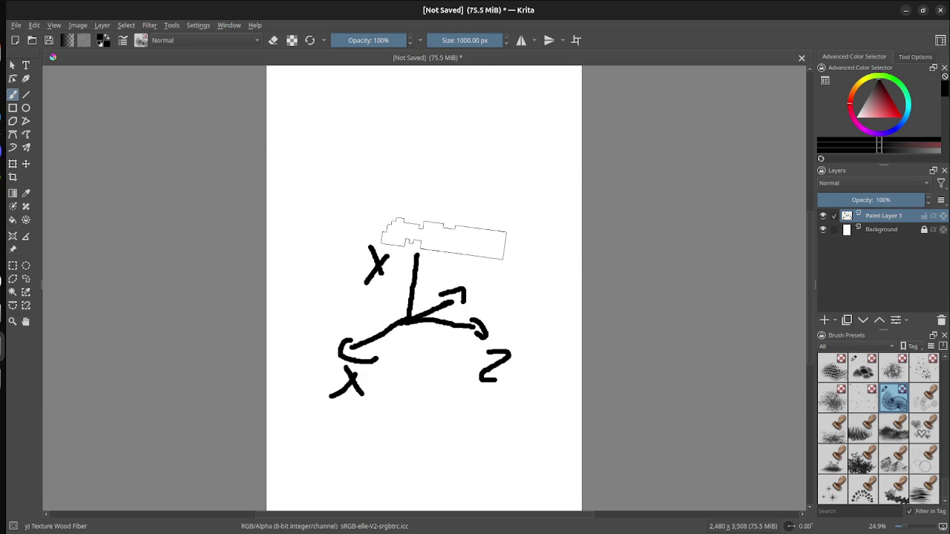
{"action": "mouse_move", "coordinate": [513, 108]}
{"action": "left_mouse_down"}
{"action": "mouse_move", "coordinate": [490, 122]}
{"action": "mouse_move", "coordinate": [375, 126]}
{"action": "mouse_move", "coordinate": [438, 175]}
{"action": "mouse_move", "coordinate": [519, 153]}
{"action": "mouse_move", "coordinate": [326, 152]}
{"action": "mouse_move", "coordinate": [436, 192]}
{"action": "mouse_move", "coordinate": [378, 267]}
{"action": "mouse_move", "coordinate": [464, 389]}
{"action": "mouse_move", "coordinate": [312, 415]}
{"action": "mouse_move", "coordinate": [483, 445]}
{"action": "mouse_move", "coordinate": [487, 438]}
{"action": "left_mouse_up"}
{"action": "key", "text": "ctrl+z"}
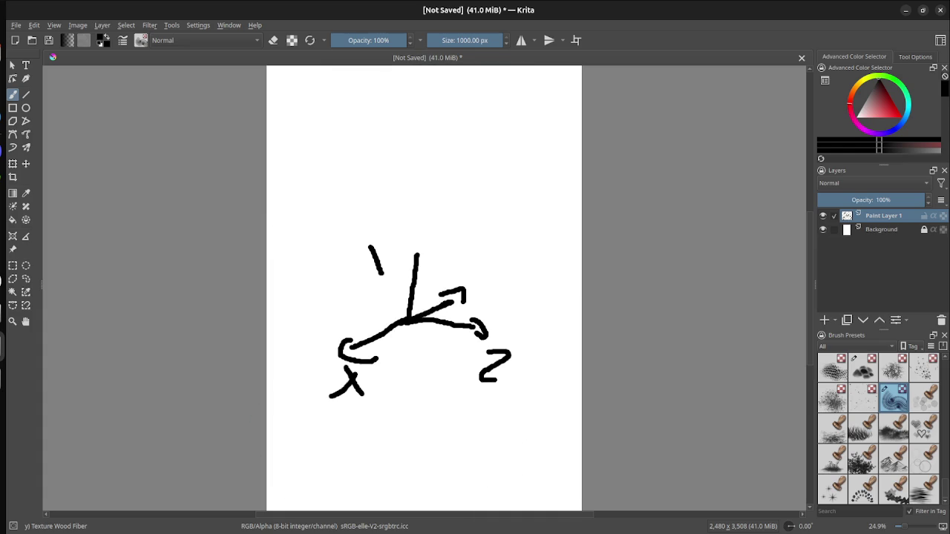
{"action": "mouse_move", "coordinate": [509, 94]}
{"action": "left_mouse_down"}
{"action": "mouse_move", "coordinate": [534, 260]}
{"action": "mouse_move", "coordinate": [434, 189]}
{"action": "mouse_move", "coordinate": [444, 165]}
{"action": "mouse_move", "coordinate": [448, 173]}
{"action": "mouse_move", "coordinate": [480, 142]}
{"action": "mouse_move", "coordinate": [456, 148]}
{"action": "mouse_move", "coordinate": [475, 147]}
{"action": "left_mouse_up"}
{"action": "key", "text": "ctrl+z"}
{"action": "key", "text": "ctrl+z"}
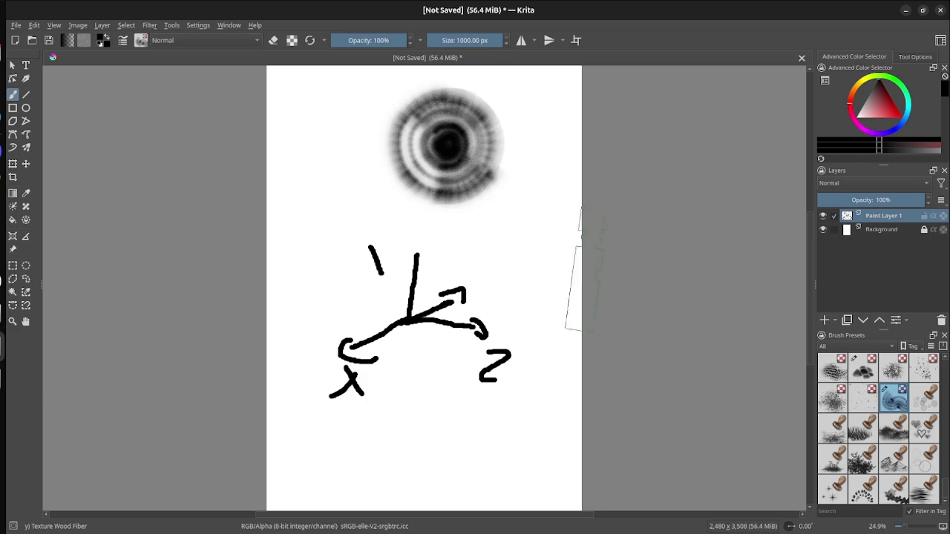
{"action": "mouse_move", "coordinate": [528, 206]}
{"action": "left_mouse_down"}
{"action": "mouse_move", "coordinate": [520, 237]}
{"action": "mouse_move", "coordinate": [533, 223]}
{"action": "left_mouse_up"}
{"action": "left_click_drag", "start_coordinate": [349, 196], "coordinate": [342, 215]}
{"action": "key", "text": "ctrl+z"}
{"action": "key", "text": "ctrl+z"}
Step: Switch to Texture Reptile, enlarge it to 1000 px, and undo its trial blobs
{"action": "key", "text": "ctrl+z"}
{"action": "key", "text": "slash"}
{"action": "left_click_drag", "start_coordinate": [477, 151], "coordinate": [479, 229]}
{"action": "key", "text": "ctrl+z"}
{"action": "key", "text": "bracketright"}
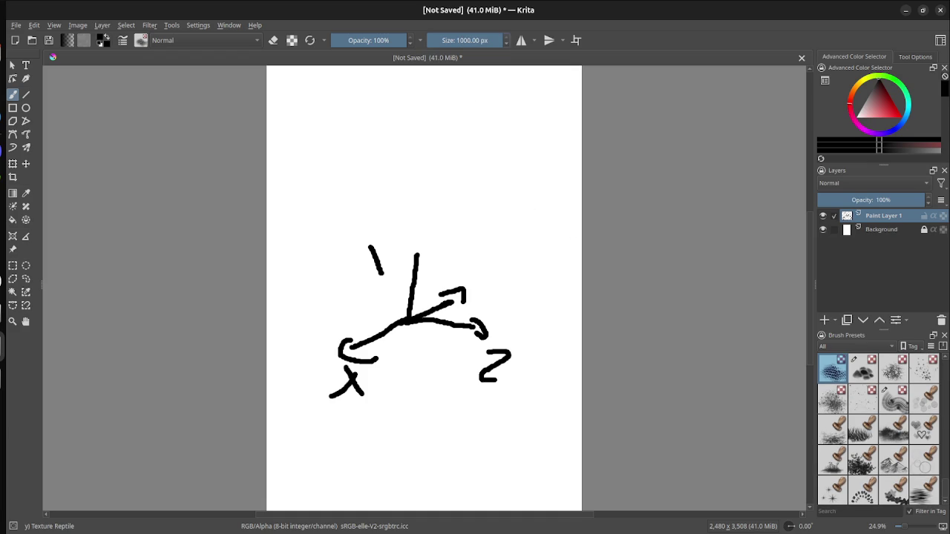
{"action": "mouse_move", "coordinate": [519, 127]}
{"action": "left_mouse_down"}
{"action": "mouse_move", "coordinate": [350, 123]}
{"action": "mouse_move", "coordinate": [297, 159]}
{"action": "mouse_move", "coordinate": [311, 174]}
{"action": "left_mouse_up"}
{"action": "key", "text": "ctrl+z"}
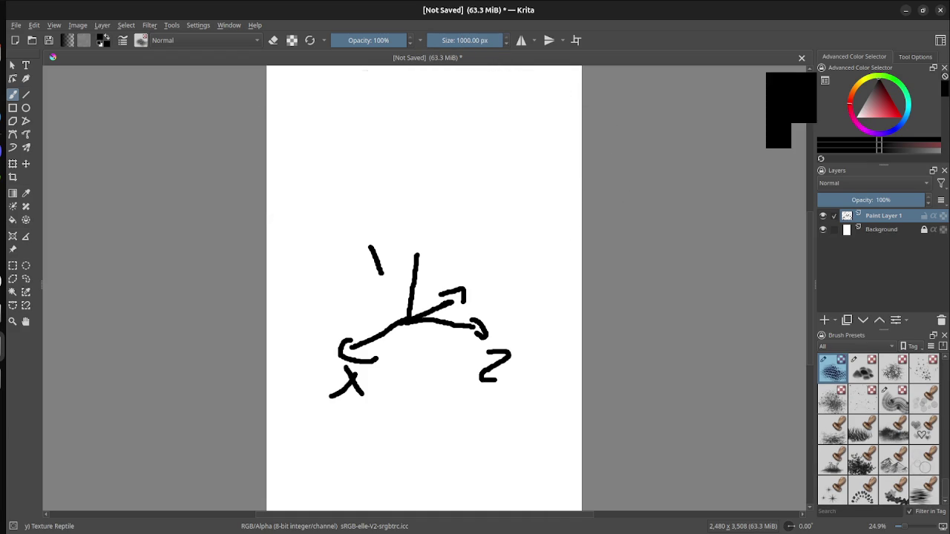
{"action": "mouse_move", "coordinate": [507, 139]}
{"action": "left_mouse_down"}
{"action": "mouse_move", "coordinate": [419, 141]}
{"action": "mouse_move", "coordinate": [312, 171]}
{"action": "left_mouse_up"}
{"action": "key", "text": "ctrl+z"}
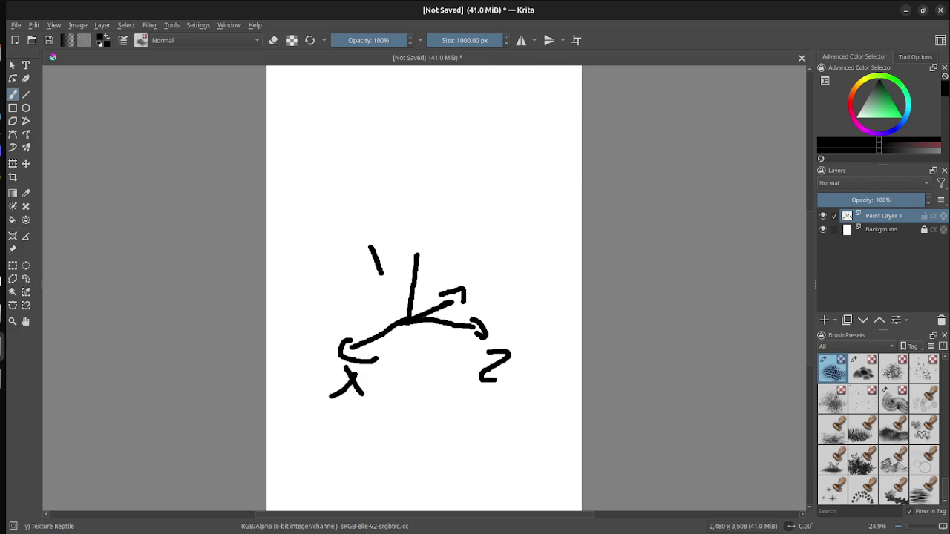
Step: Pick green and paint reptile-texture bands across the top of the canvas
{"action": "mouse_move", "coordinate": [875, 83]}
{"action": "left_mouse_down"}
{"action": "mouse_move", "coordinate": [877, 118]}
{"action": "mouse_move", "coordinate": [889, 98]}
{"action": "left_mouse_up"}
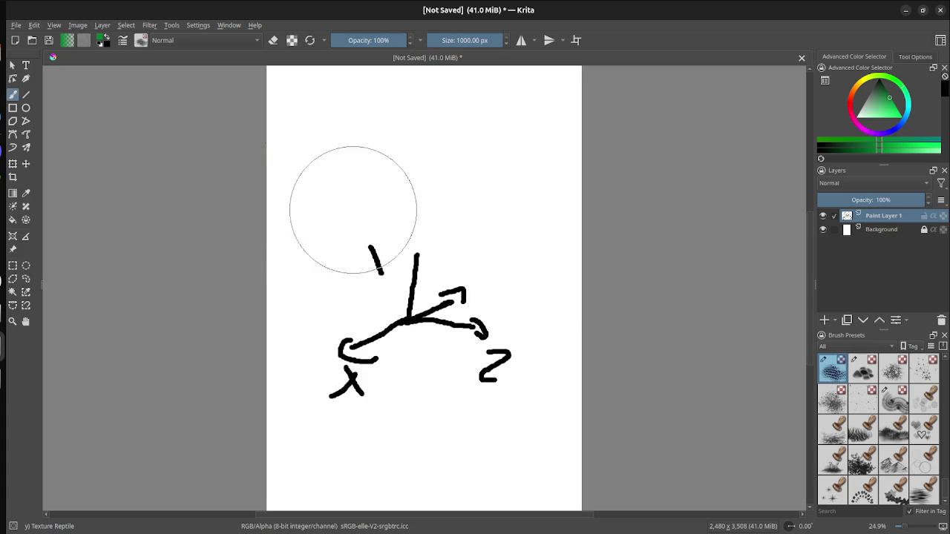
{"action": "left_click", "coordinate": [328, 125]}
{"action": "left_click_drag", "start_coordinate": [380, 137], "coordinate": [577, 138]}
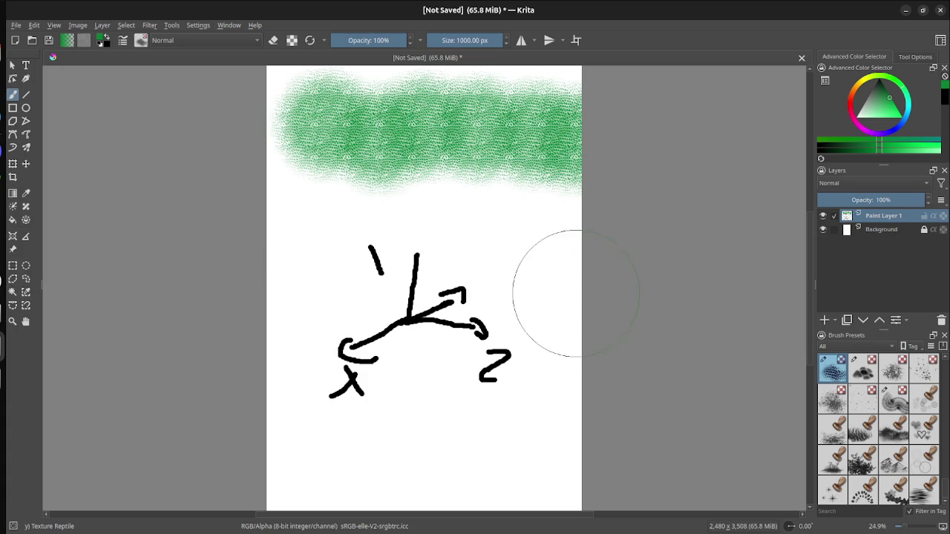
{"action": "key", "text": "super"}
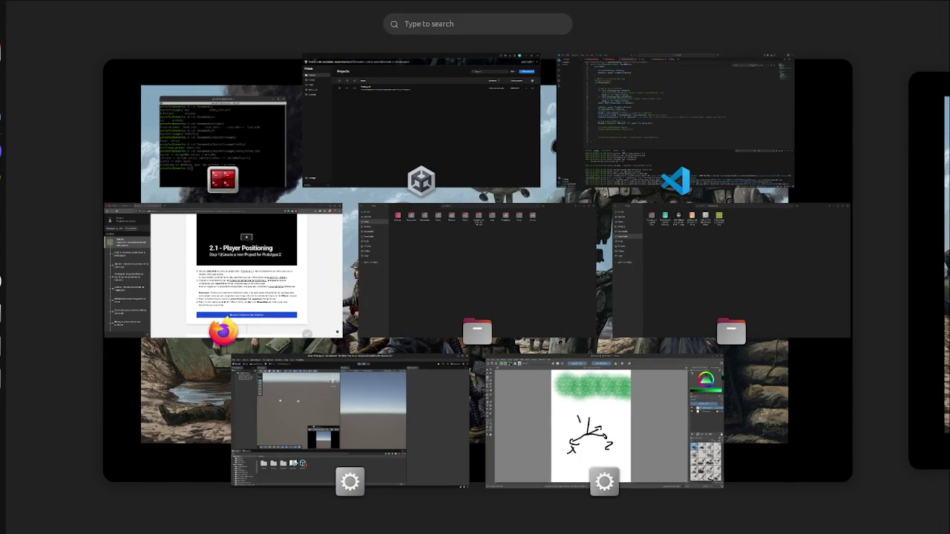
{"action": "key", "text": "super"}
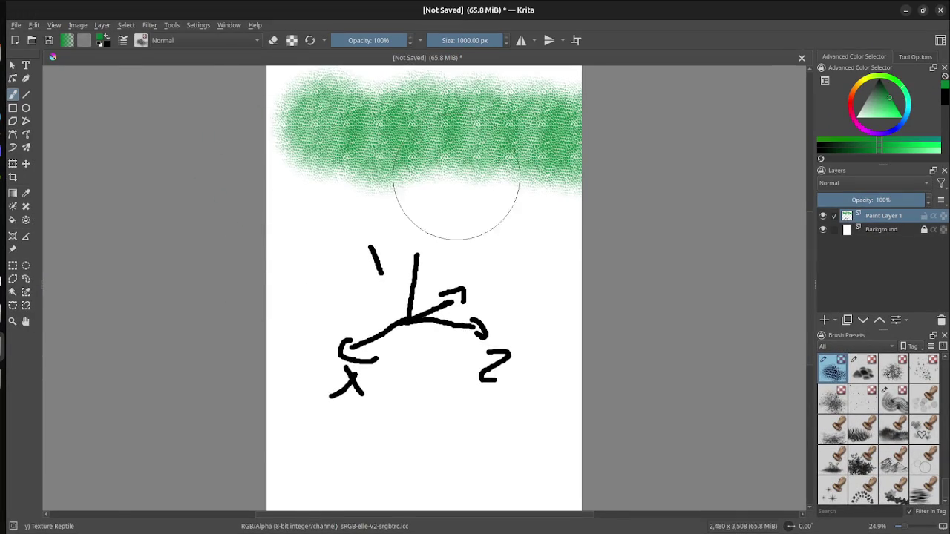
{"action": "scroll", "coordinate": [582, 257], "scroll_direction": "down", "scroll_amount": 5}
{"action": "left_click_drag", "start_coordinate": [599, 215], "coordinate": [512, 227]}
{"action": "scroll", "coordinate": [578, 224], "scroll_direction": "up", "scroll_amount": 4}
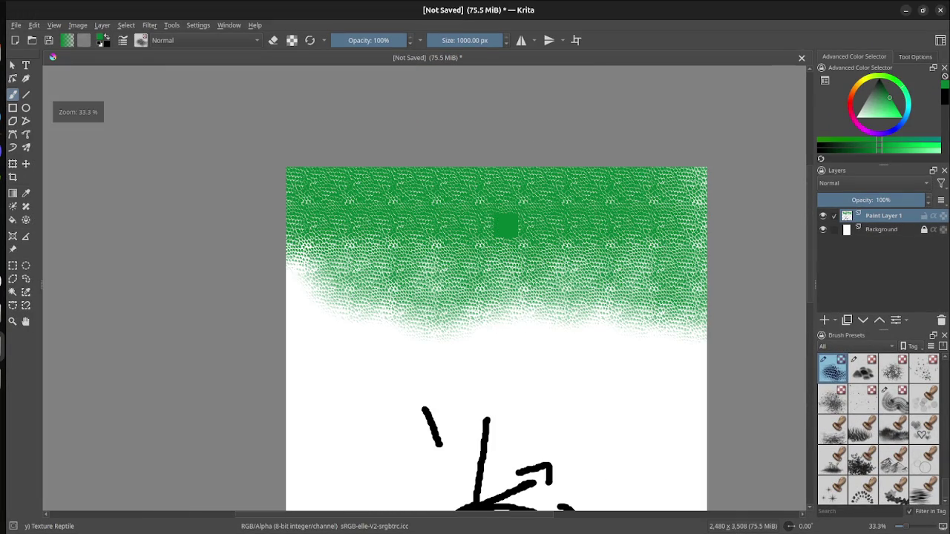
{"action": "mouse_move", "coordinate": [361, 201]}
{"action": "left_mouse_down"}
{"action": "mouse_move", "coordinate": [509, 191]}
{"action": "mouse_move", "coordinate": [531, 200]}
{"action": "mouse_move", "coordinate": [653, 163]}
{"action": "left_mouse_up"}
{"action": "left_click_drag", "start_coordinate": [326, 145], "coordinate": [315, 174]}
Step: Extend the green texture down toward the axes sketch, undoing the unwanted lower strokes
{"action": "mouse_move", "coordinate": [303, 303]}
{"action": "left_mouse_down"}
{"action": "mouse_move", "coordinate": [350, 349]}
{"action": "mouse_move", "coordinate": [484, 339]}
{"action": "mouse_move", "coordinate": [475, 356]}
{"action": "left_mouse_up"}
{"action": "mouse_move", "coordinate": [601, 360]}
{"action": "left_mouse_down"}
{"action": "mouse_move", "coordinate": [695, 378]}
{"action": "mouse_move", "coordinate": [393, 371]}
{"action": "left_mouse_up"}
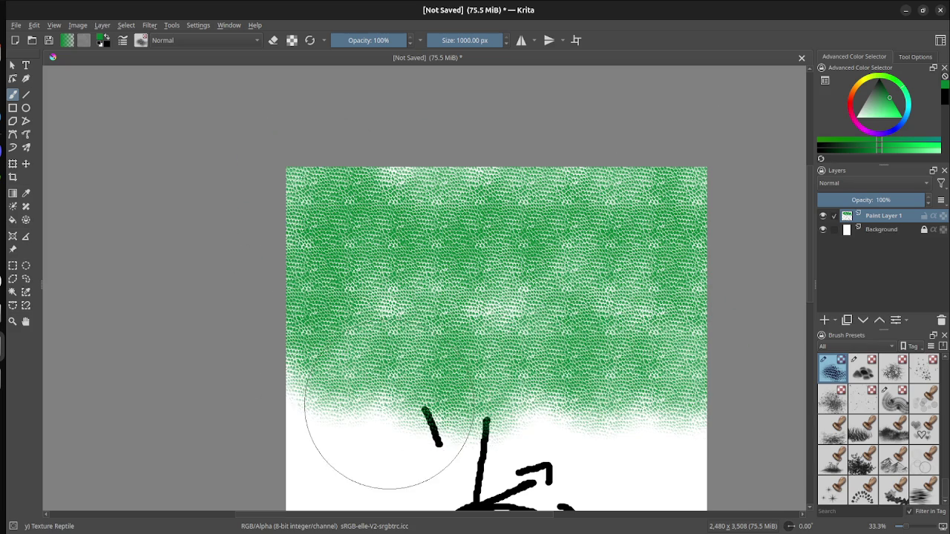
{"action": "mouse_move", "coordinate": [360, 456]}
{"action": "left_mouse_down"}
{"action": "mouse_move", "coordinate": [371, 475]}
{"action": "mouse_move", "coordinate": [319, 454]}
{"action": "mouse_move", "coordinate": [350, 417]}
{"action": "left_mouse_up"}
{"action": "key", "text": "ctrl+z"}
{"action": "mouse_move", "coordinate": [356, 445]}
{"action": "left_mouse_down"}
{"action": "mouse_move", "coordinate": [530, 424]}
{"action": "mouse_move", "coordinate": [593, 445]}
{"action": "mouse_move", "coordinate": [668, 438]}
{"action": "left_mouse_up"}
{"action": "scroll", "coordinate": [656, 307], "scroll_direction": "down", "scroll_amount": 1}
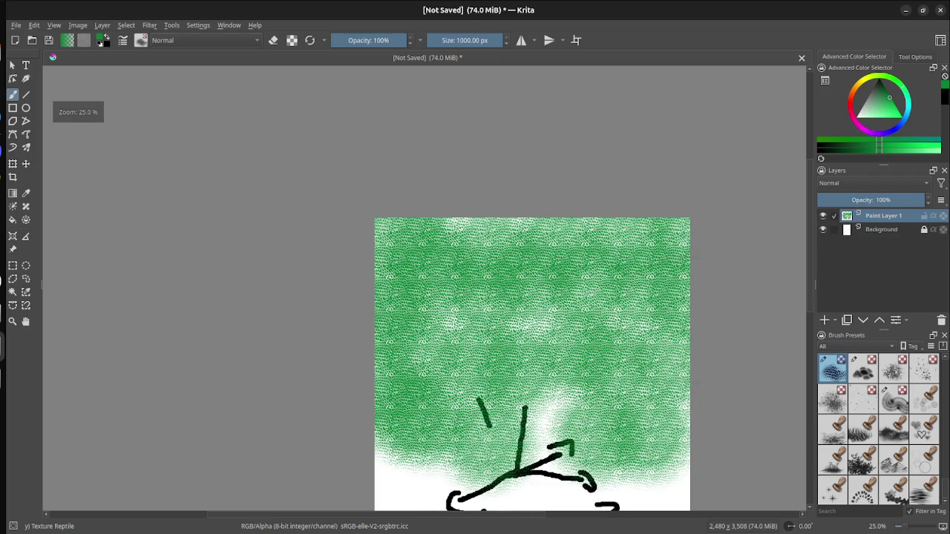
{"action": "key", "text": "ctrl+z"}
{"action": "key", "text": "ctrl+z"}
{"action": "key", "text": "ctrl+z"}
{"action": "key", "text": "ctrl+z"}
{"action": "key", "text": "ctrl+z"}
{"action": "key", "text": "ctrl+z"}
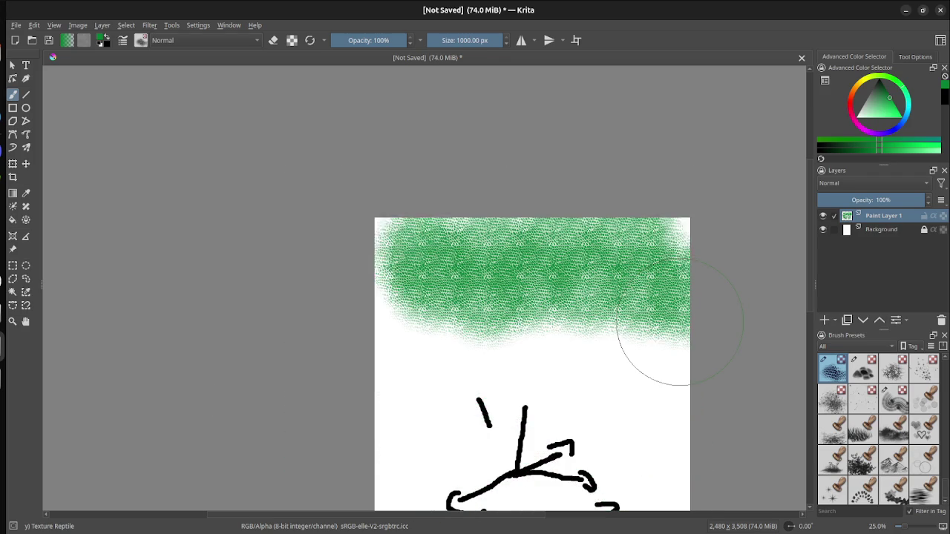
Step: Add a final green dab, then close the painting without saving it
{"action": "left_click", "coordinate": [685, 270]}
{"action": "key", "text": "ctrl+w"}
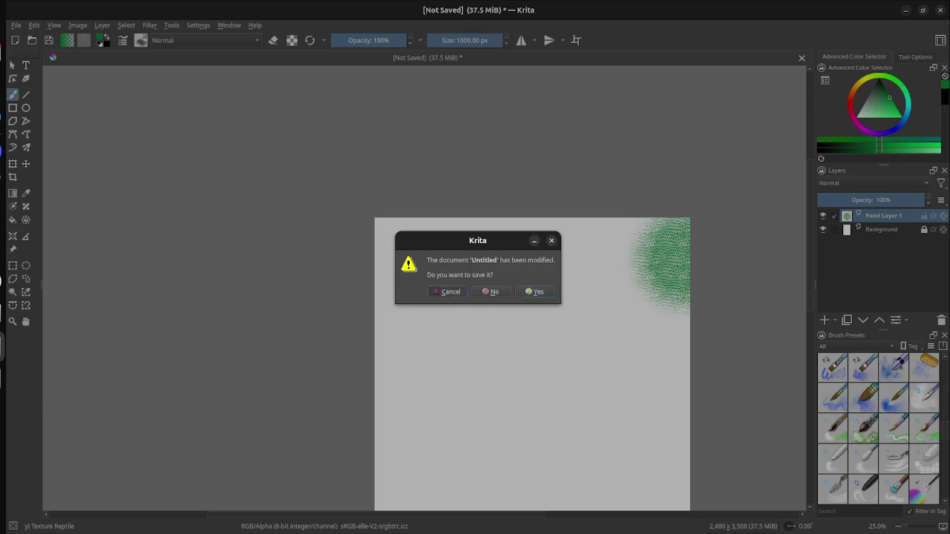
{"action": "left_click", "coordinate": [448, 292]}
{"action": "key", "text": "ctrl+w"}
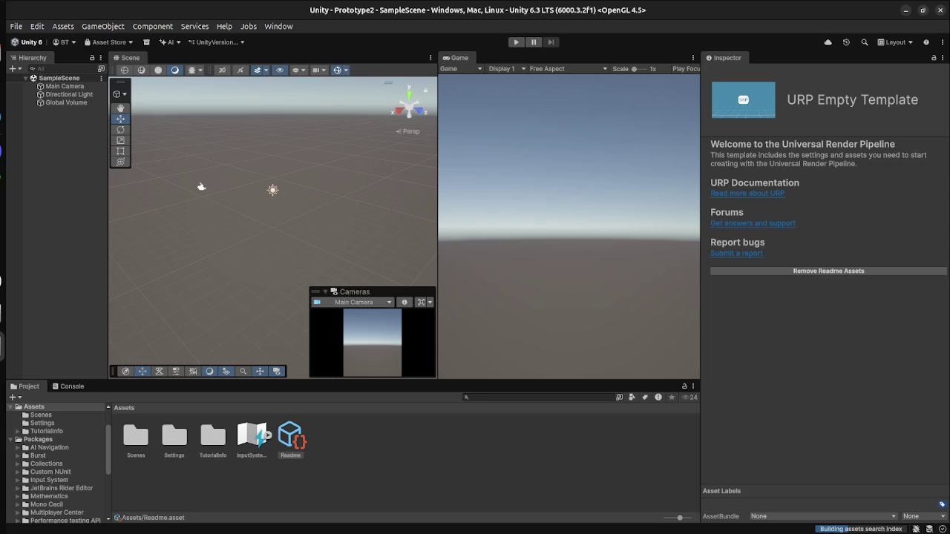
Step: Expand the TutorialInfo folder in the Project panel and open Assets > Import Package > Custom Package
{"action": "left_click", "coordinate": [102, 26]}
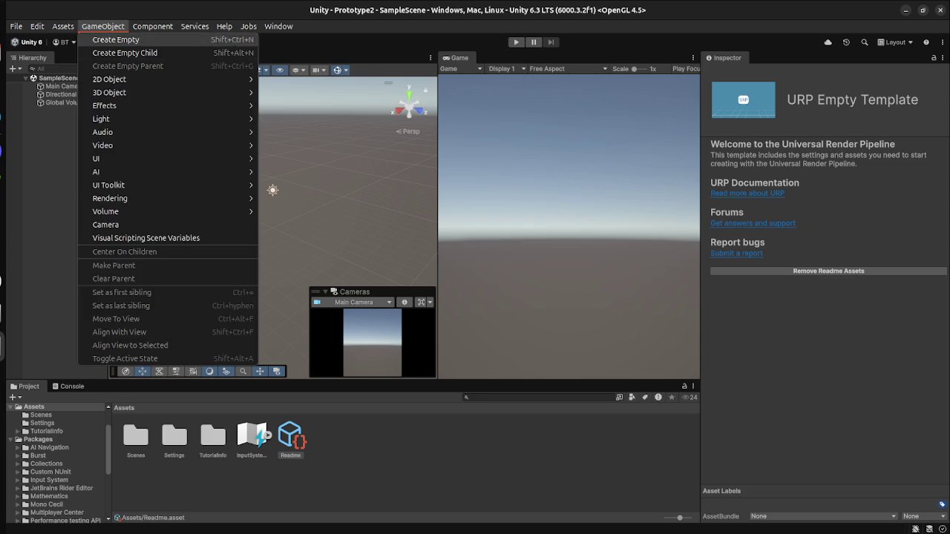
{"action": "key", "text": "Escape"}
{"action": "left_click", "coordinate": [46, 431]}
{"action": "left_click", "coordinate": [17, 431]}
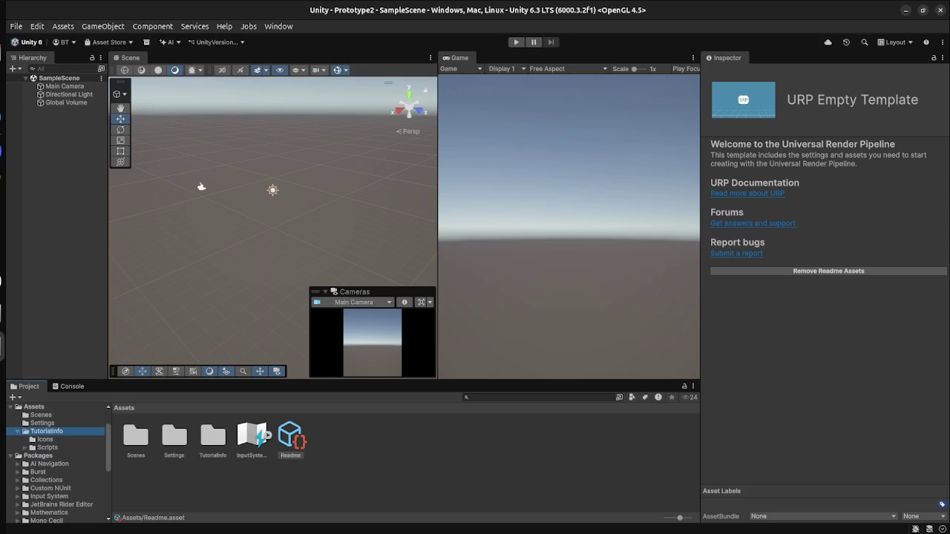
{"action": "left_click", "coordinate": [103, 26]}
Step: Import the Prototype-2_Starter-Files_U6 package from Downloads/Prototype 2 - Starter Files into Prototype2
{"action": "mouse_move", "coordinate": [63, 26]}
{"action": "mouse_move", "coordinate": [89, 159]}
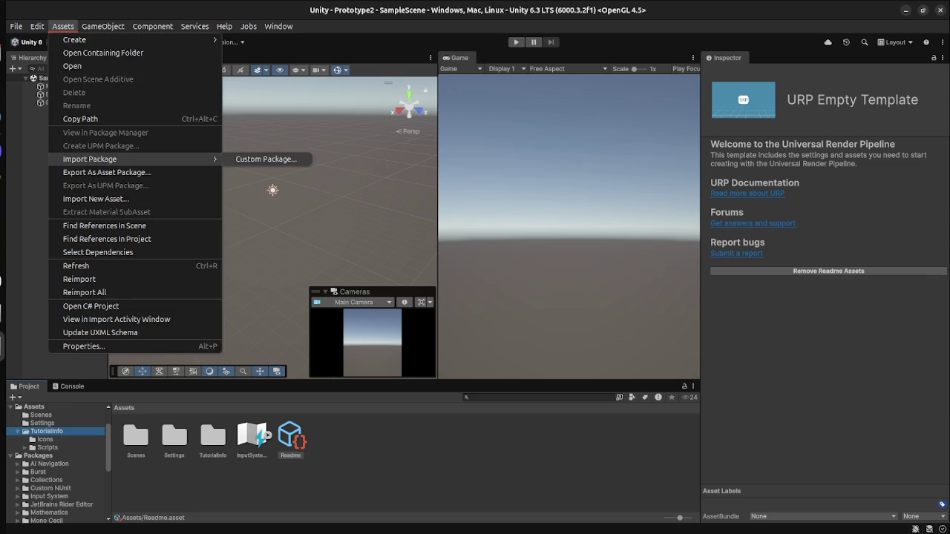
{"action": "left_click", "coordinate": [266, 159]}
{"action": "double_click", "coordinate": [341, 93]}
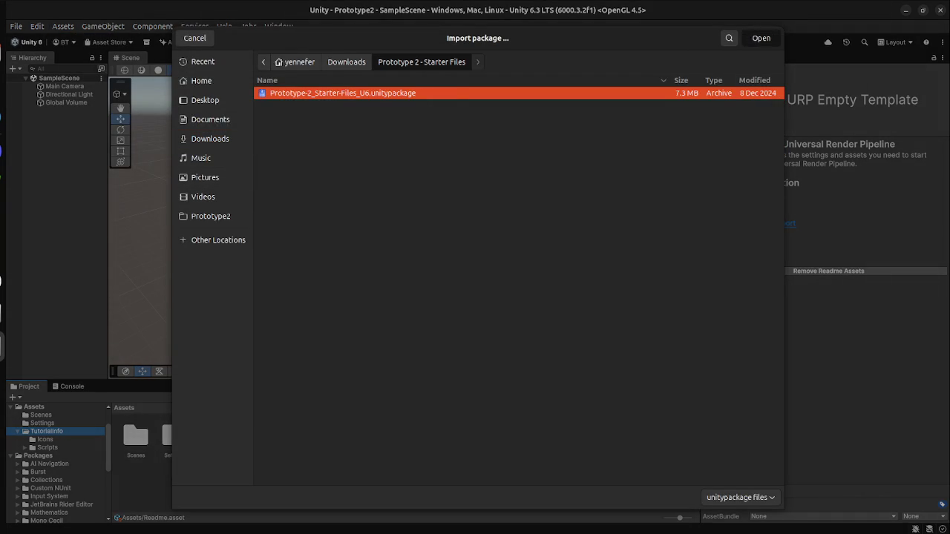
{"action": "key", "text": "Return"}
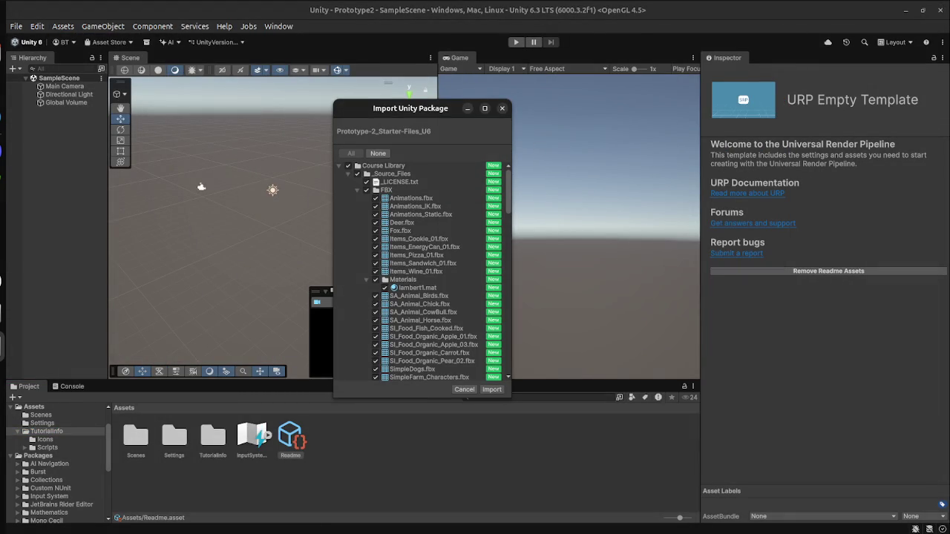
{"action": "key", "text": "Return"}
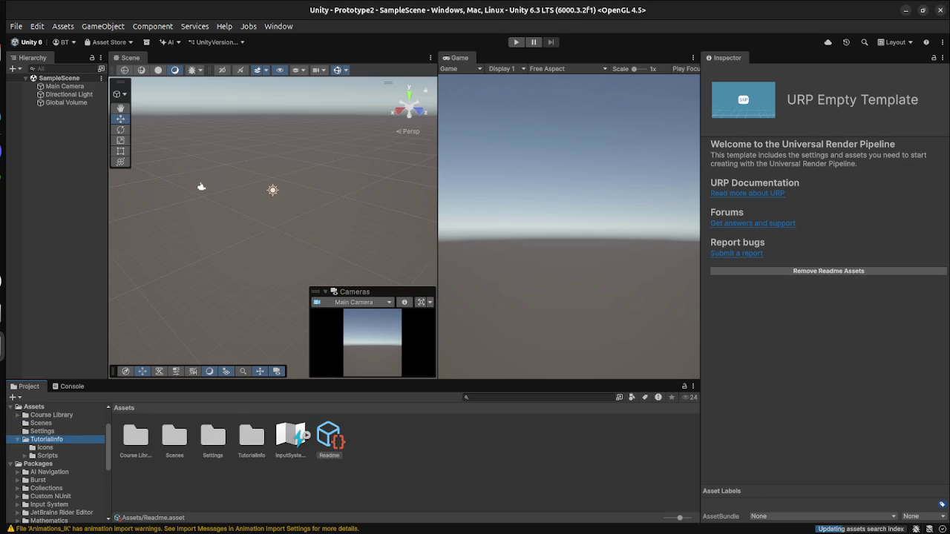
Step: Open Course Library > _Source_Files and expand the Animals folder
{"action": "left_click", "coordinate": [51, 415]}
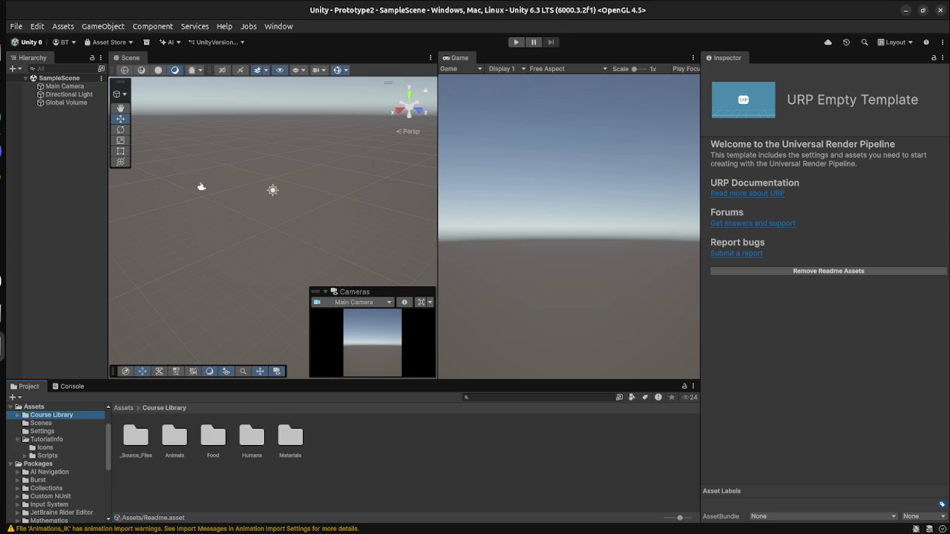
{"action": "double_click", "coordinate": [136, 436]}
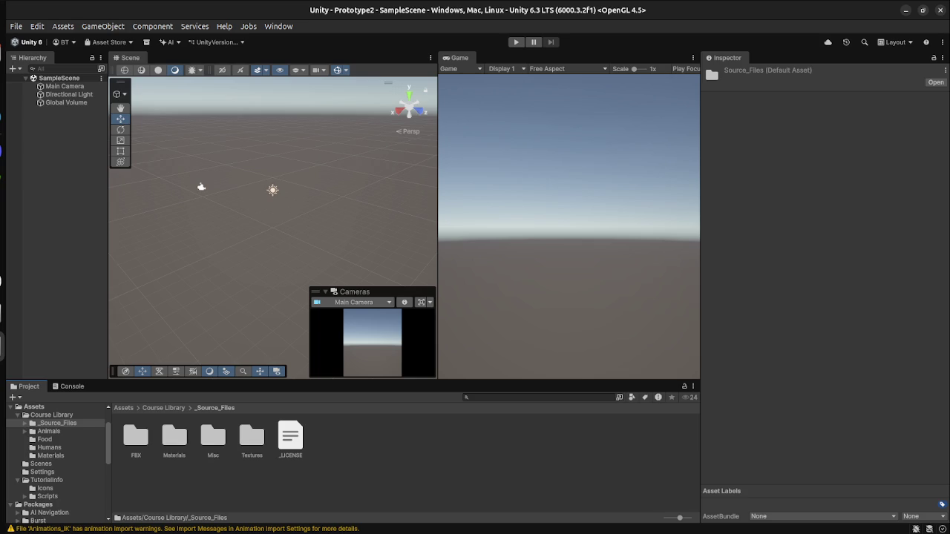
{"action": "left_click", "coordinate": [48, 431]}
{"action": "left_click", "coordinate": [24, 432]}
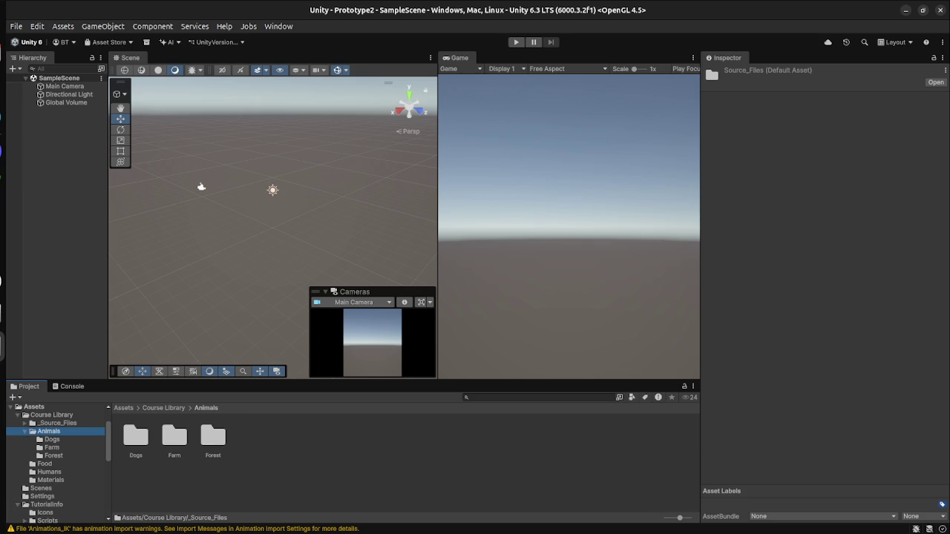
Step: Step through the Forest, Food, Humans and Materials folders, then drop a SimpleFarmer into the scene
{"action": "key", "text": "Down"}
{"action": "key", "text": "Down"}
{"action": "key", "text": "Down"}
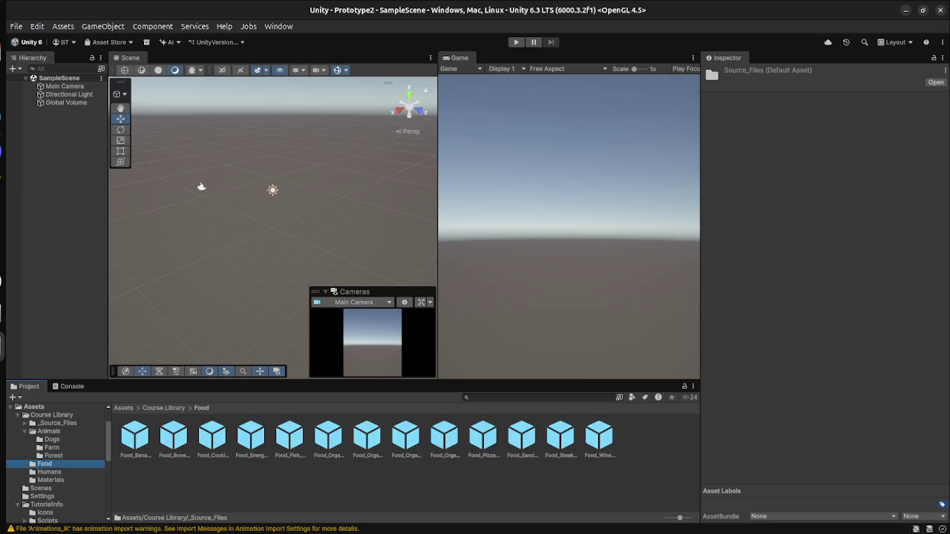
{"action": "key", "text": "Down"}
{"action": "key", "text": "Down"}
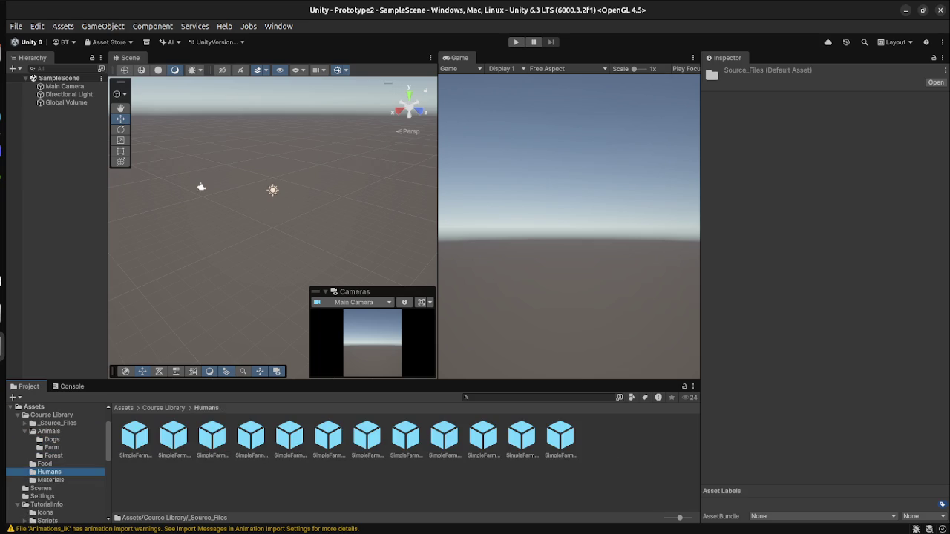
{"action": "key", "text": "Up"}
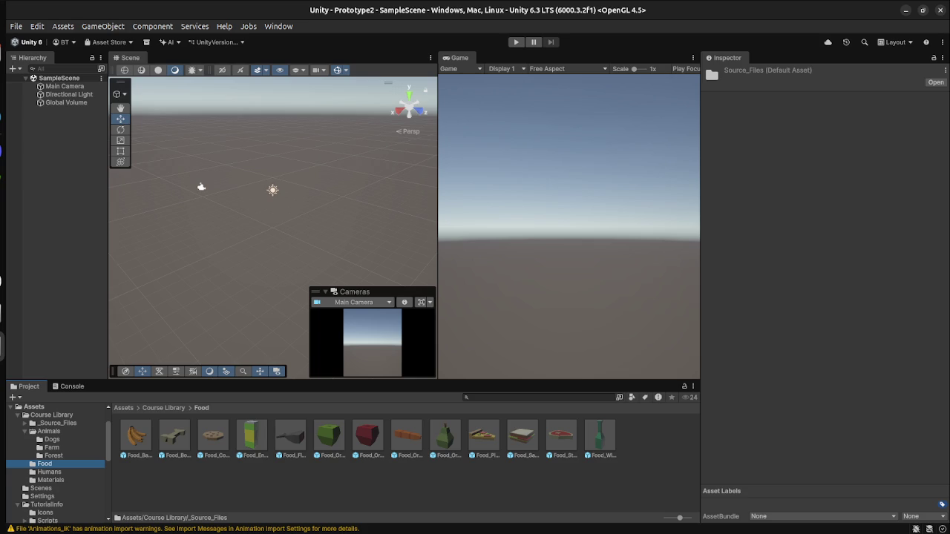
{"action": "key", "text": "Down"}
{"action": "key", "text": "Down"}
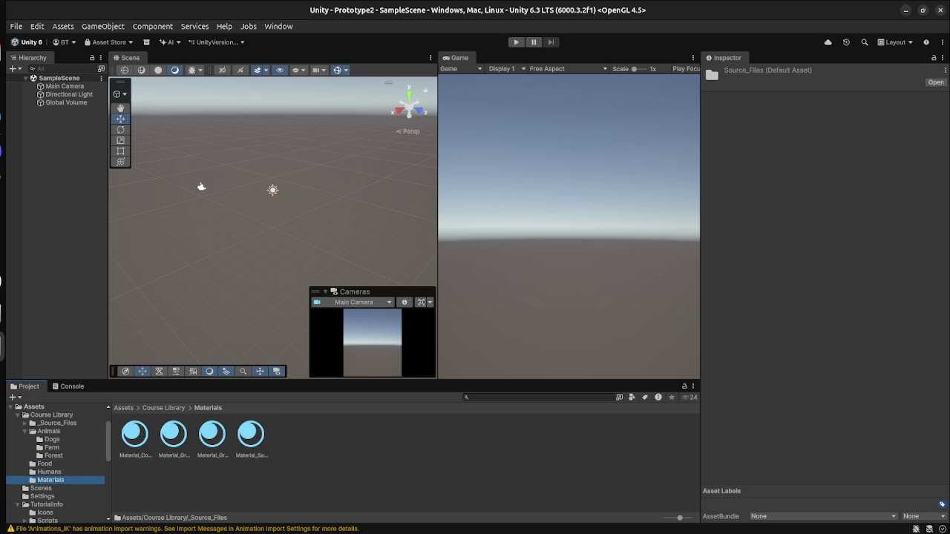
{"action": "key", "text": "Up"}
{"action": "left_click_drag", "start_coordinate": [136, 437], "coordinate": [289, 256]}
Step: Try out SimpleFarmer characters, deleting the trial farmers and placing a yellow farmer
{"action": "key", "text": "f"}
{"action": "mouse_move", "coordinate": [213, 437]}
{"action": "left_mouse_down"}
{"action": "mouse_move", "coordinate": [215, 263]}
{"action": "mouse_move", "coordinate": [268, 256]}
{"action": "mouse_move", "coordinate": [234, 256]}
{"action": "left_mouse_up"}
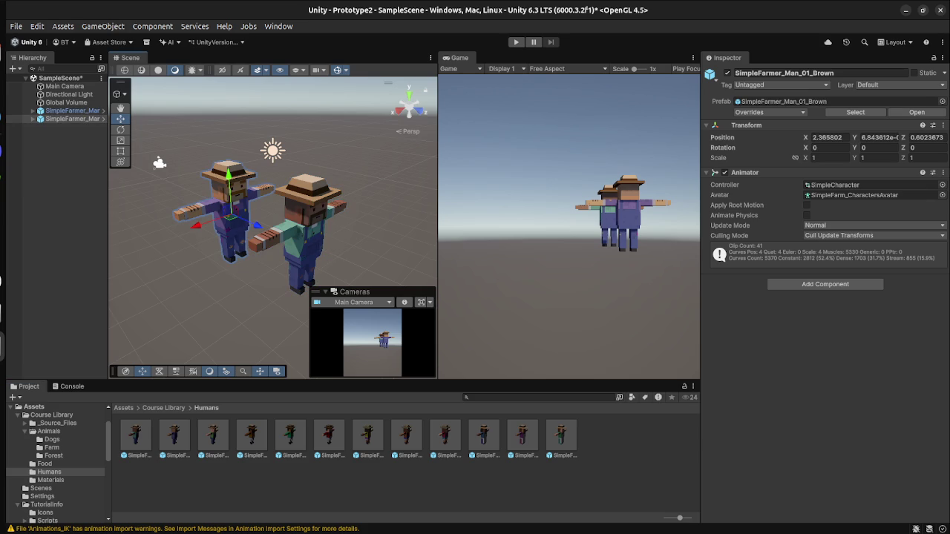
{"action": "key", "text": "Delete"}
{"action": "mouse_move", "coordinate": [252, 436]}
{"action": "left_mouse_down"}
{"action": "mouse_move", "coordinate": [294, 300]}
{"action": "mouse_move", "coordinate": [407, 438]}
{"action": "mouse_move", "coordinate": [245, 208]}
{"action": "mouse_move", "coordinate": [59, 152]}
{"action": "left_mouse_up"}
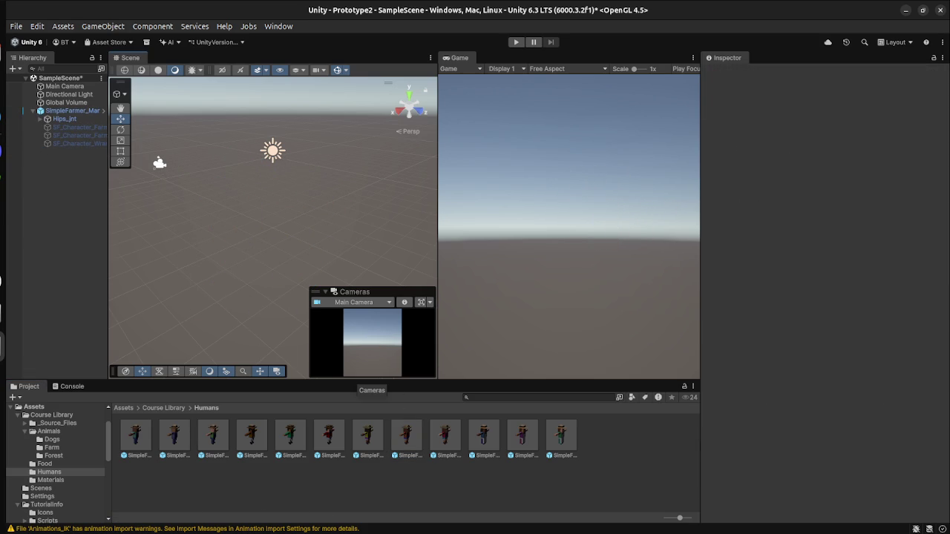
Step: Drop a deer from the Forest folder, undo it, and bring up the Unity Learn tutorial
{"action": "left_click", "coordinate": [54, 456]}
{"action": "left_click", "coordinate": [45, 463]}
{"action": "left_click", "coordinate": [53, 456]}
{"action": "left_click_drag", "start_coordinate": [175, 438], "coordinate": [267, 215]}
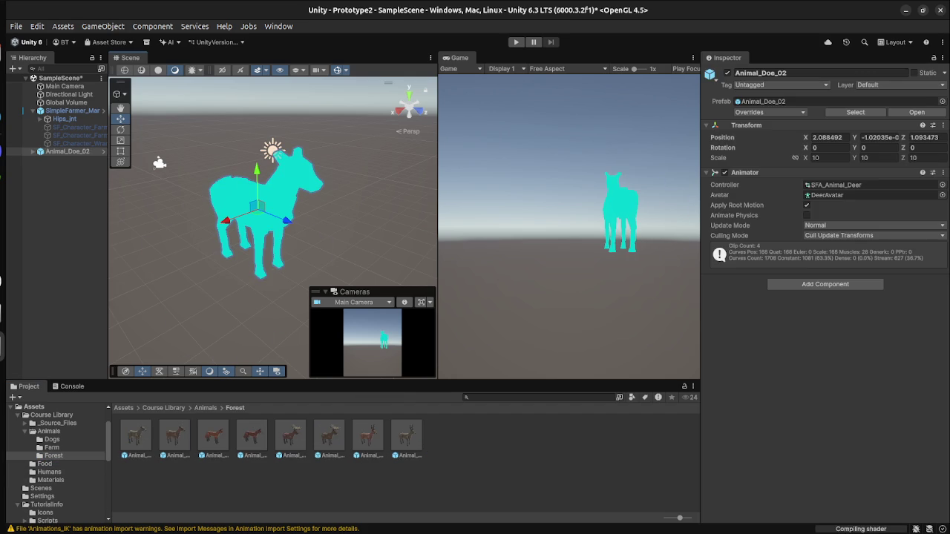
{"action": "left_click", "coordinate": [357, 222]}
{"action": "key", "text": "ctrl+z"}
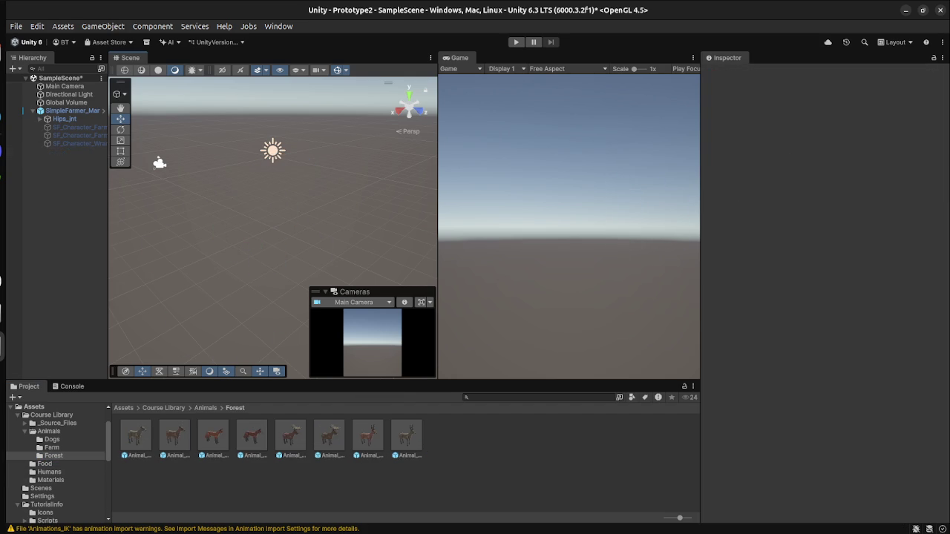
{"action": "key", "text": "super"}
{"action": "left_click", "coordinate": [379, 275]}
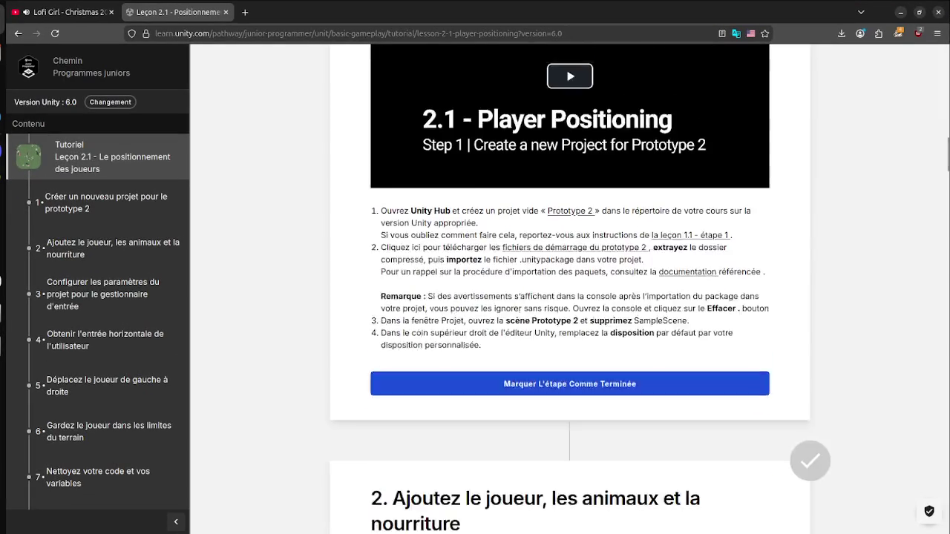
Step: Mark Step 1 done with 'Marquer L'étape Comme Terminée' and return to Prototype2's SampleScene
{"action": "key", "text": "Return"}
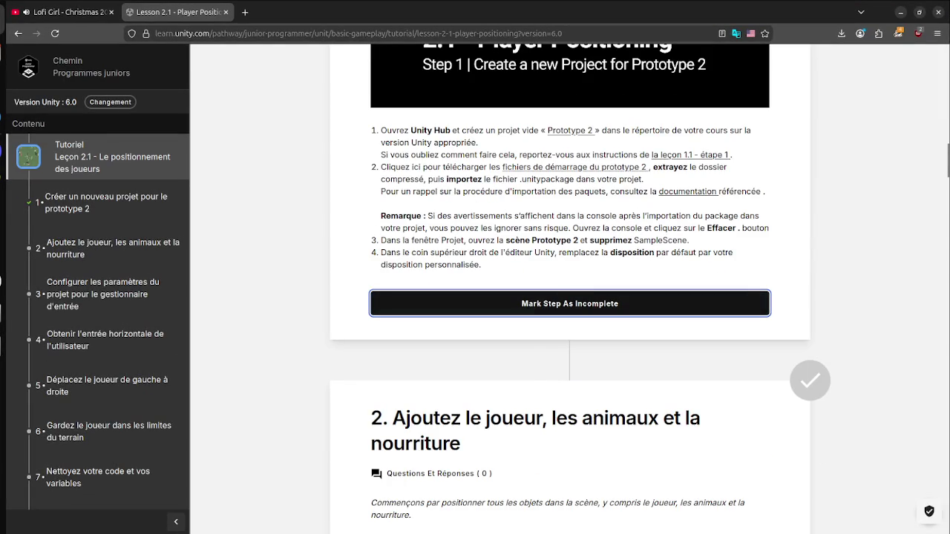
{"action": "key", "text": "super"}
{"action": "left_click", "coordinate": [609, 416]}
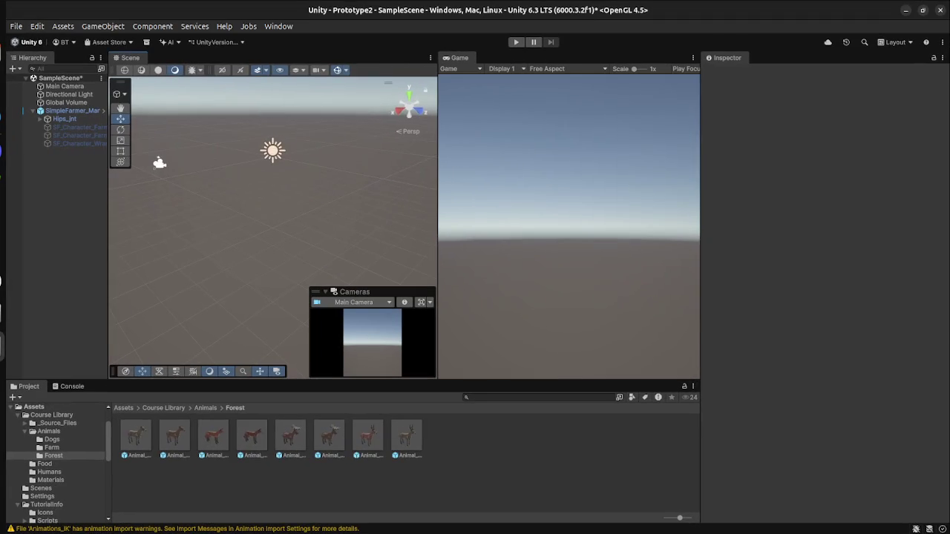
Step: Browse the Assets folders, including the TutorialInfo Scripts folder
{"action": "scroll", "coordinate": [56, 464], "scroll_direction": "up", "scroll_amount": 1}
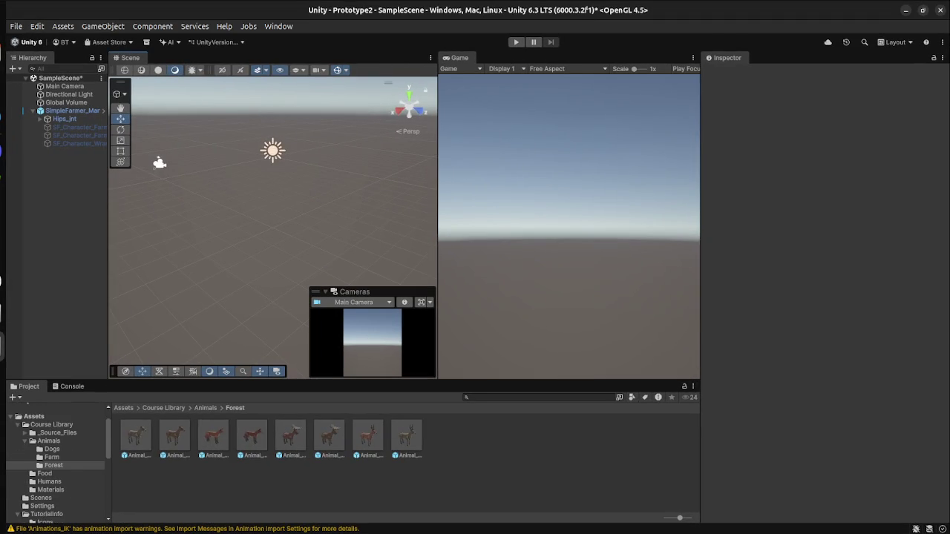
{"action": "scroll", "coordinate": [55, 467], "scroll_direction": "up", "scroll_amount": 2}
{"action": "scroll", "coordinate": [56, 464], "scroll_direction": "down", "scroll_amount": 10}
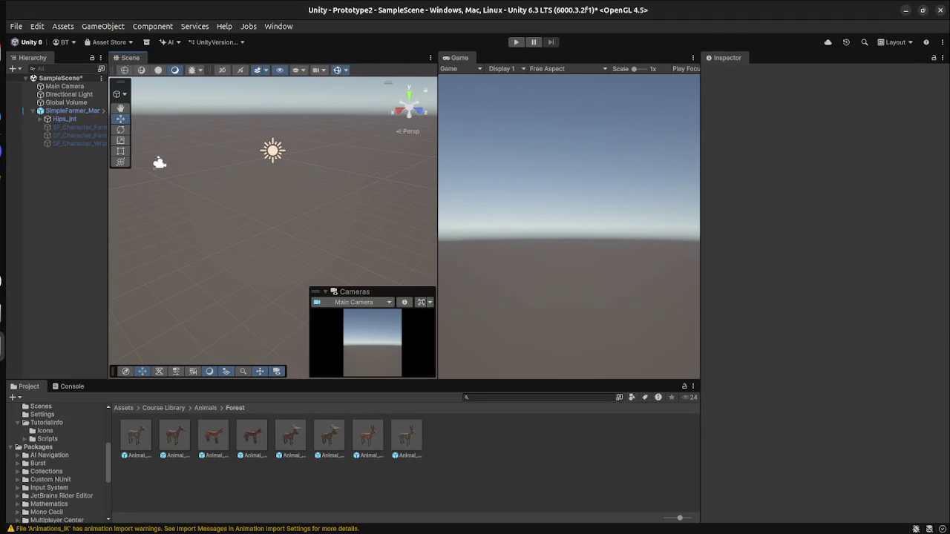
{"action": "left_click", "coordinate": [45, 430]}
{"action": "left_click", "coordinate": [47, 439]}
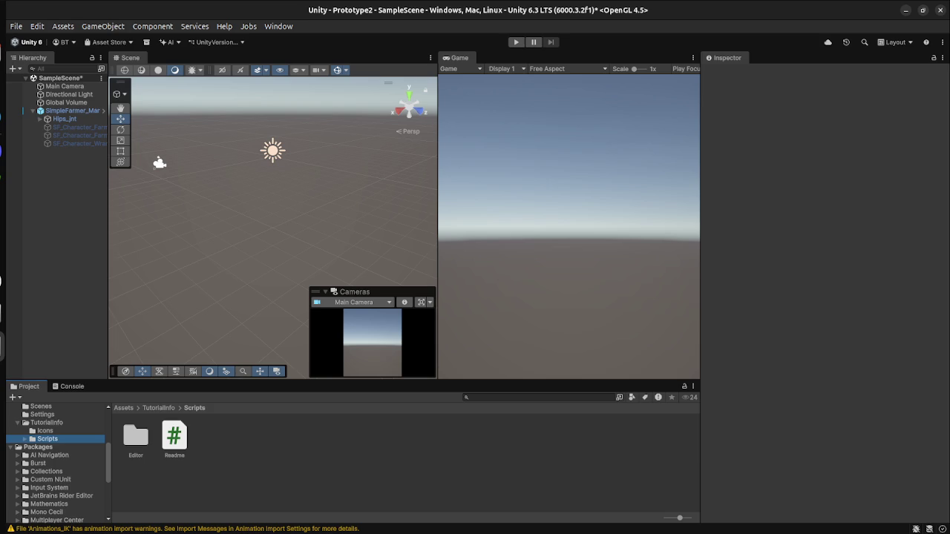
{"action": "scroll", "coordinate": [55, 468], "scroll_direction": "up", "scroll_amount": 6}
Step: Delete SampleScene from Assets/Scenes and open the Prototype 2 scene, answering the unsaved-changes prompt
{"action": "left_click", "coordinate": [40, 498]}
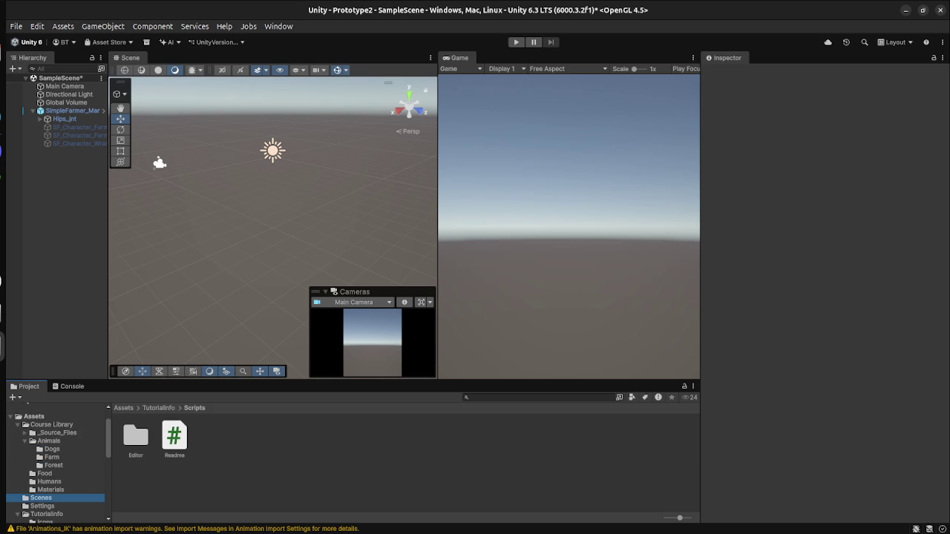
{"action": "left_click", "coordinate": [174, 437]}
{"action": "key", "text": "Delete"}
{"action": "key", "text": "Return"}
{"action": "double_click", "coordinate": [136, 438]}
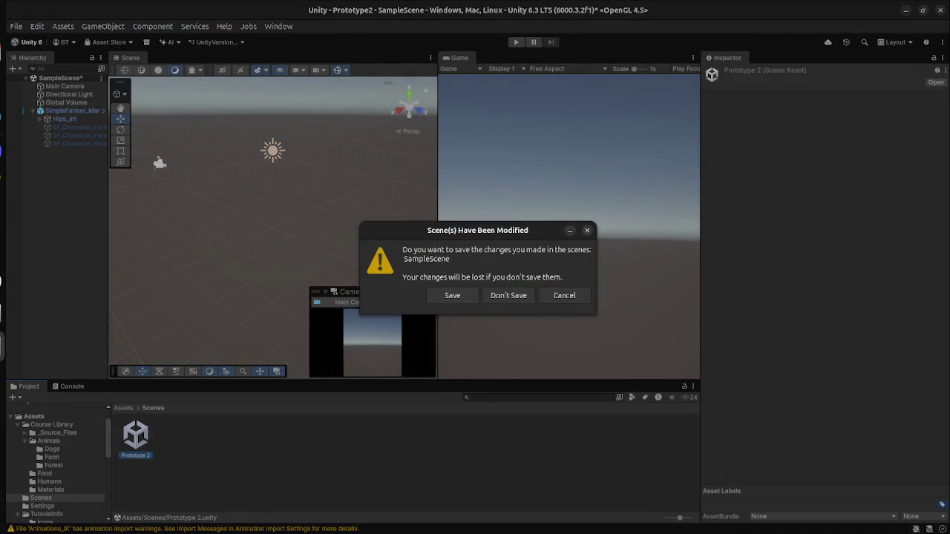
{"action": "left_click", "coordinate": [509, 295]}
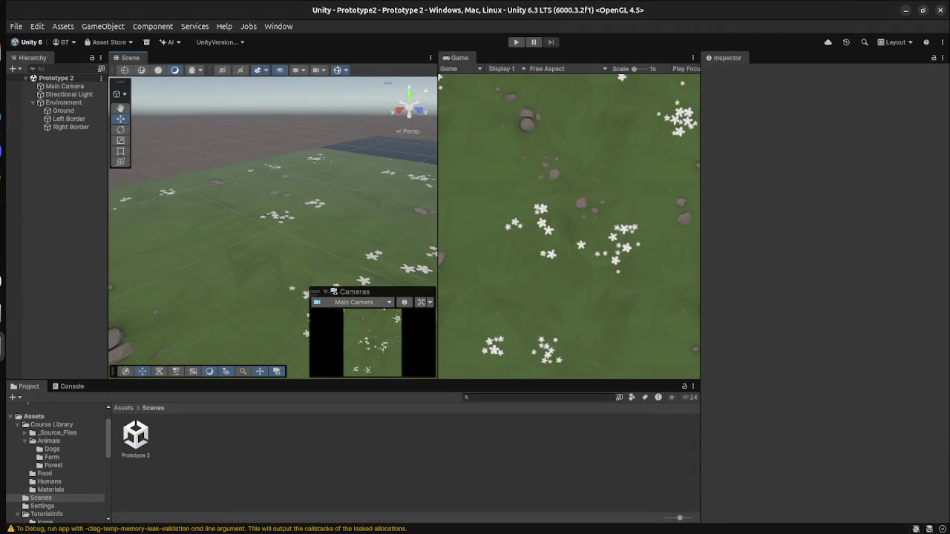
Step: Orbit around the Prototype 2 ground and frame the Main Camera to check its settings
{"action": "mouse_move", "coordinate": [268, 222]}
{"action": "left_mouse_down"}
{"action": "mouse_move", "coordinate": [326, 204]}
{"action": "mouse_move", "coordinate": [326, 234]}
{"action": "left_mouse_up"}
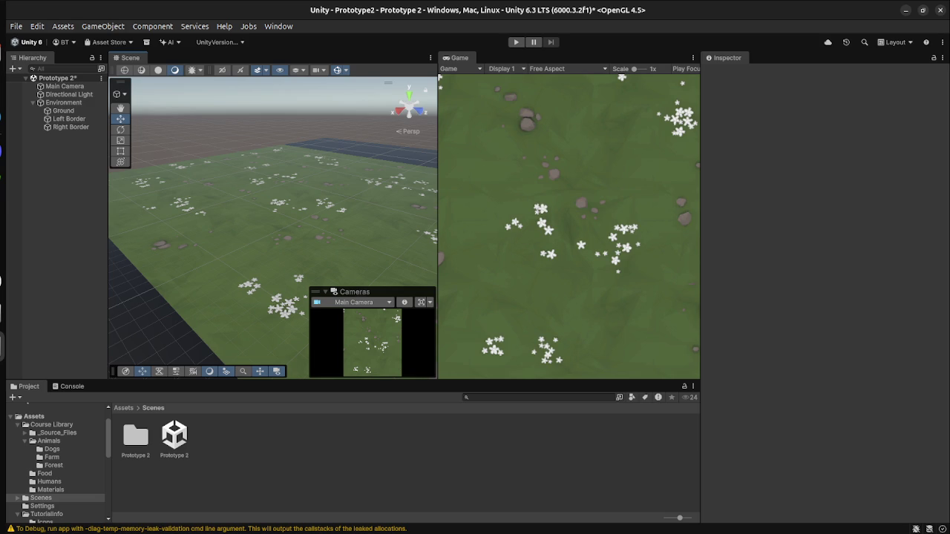
{"action": "scroll", "coordinate": [272, 223], "scroll_direction": "down", "scroll_amount": 3}
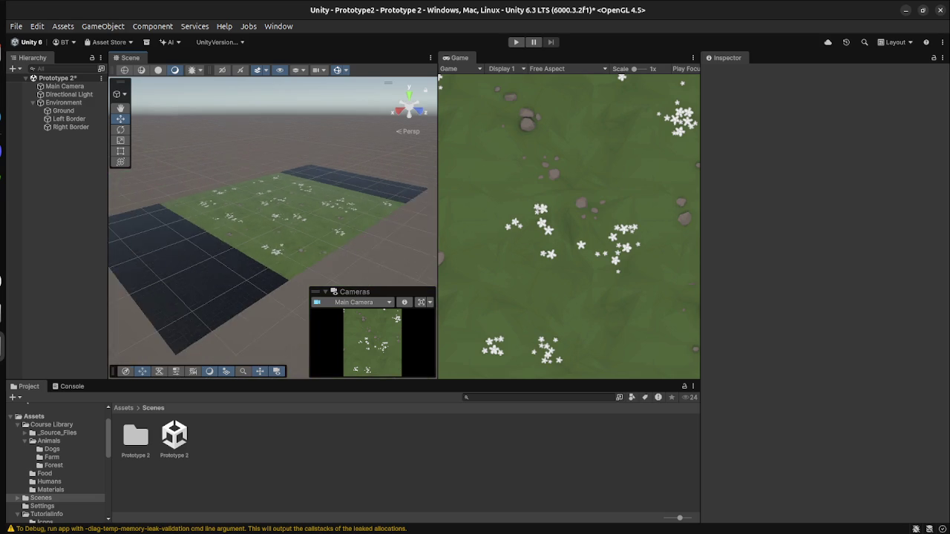
{"action": "scroll", "coordinate": [272, 222], "scroll_direction": "up", "scroll_amount": 3}
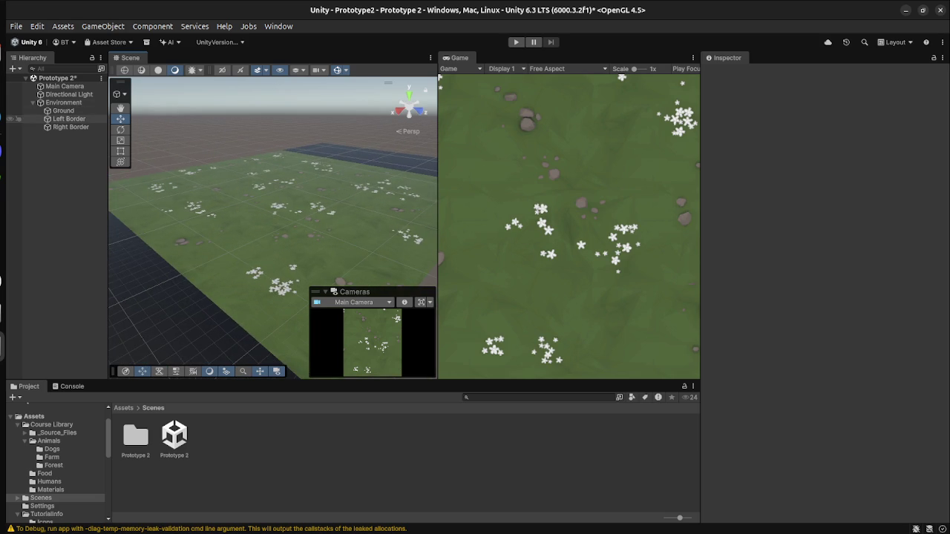
{"action": "left_click", "coordinate": [64, 86]}
{"action": "key", "text": "f"}
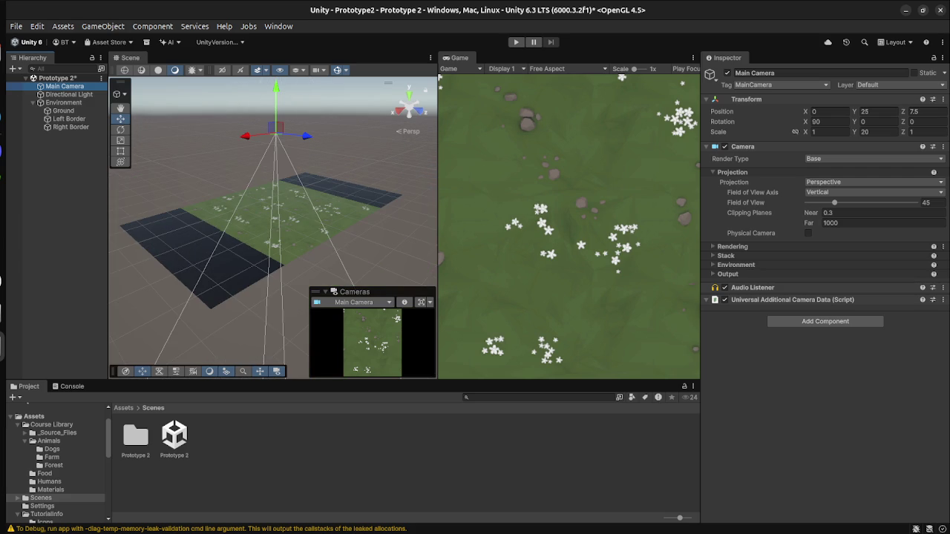
{"action": "mouse_move", "coordinate": [273, 223]}
{"action": "left_mouse_down"}
{"action": "mouse_move", "coordinate": [216, 231]}
{"action": "mouse_move", "coordinate": [148, 215]}
{"action": "mouse_move", "coordinate": [132, 192]}
{"action": "left_mouse_up"}
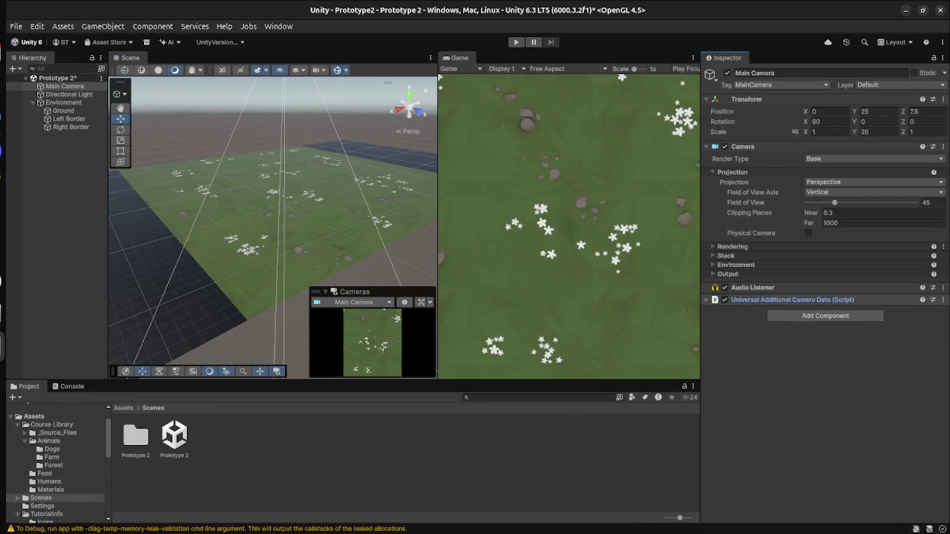
{"action": "left_click_drag", "start_coordinate": [753, 288], "coordinate": [816, 309]}
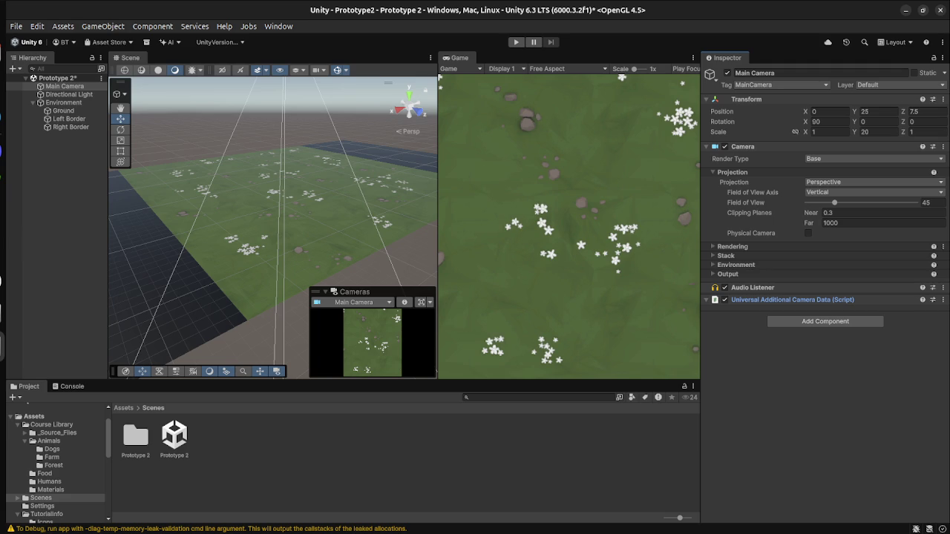
Step: Expand Course Library's _Source_Files and open its Textures folder
{"action": "left_click", "coordinate": [26, 433]}
{"action": "left_click", "coordinate": [50, 441]}
{"action": "left_click", "coordinate": [57, 465]}
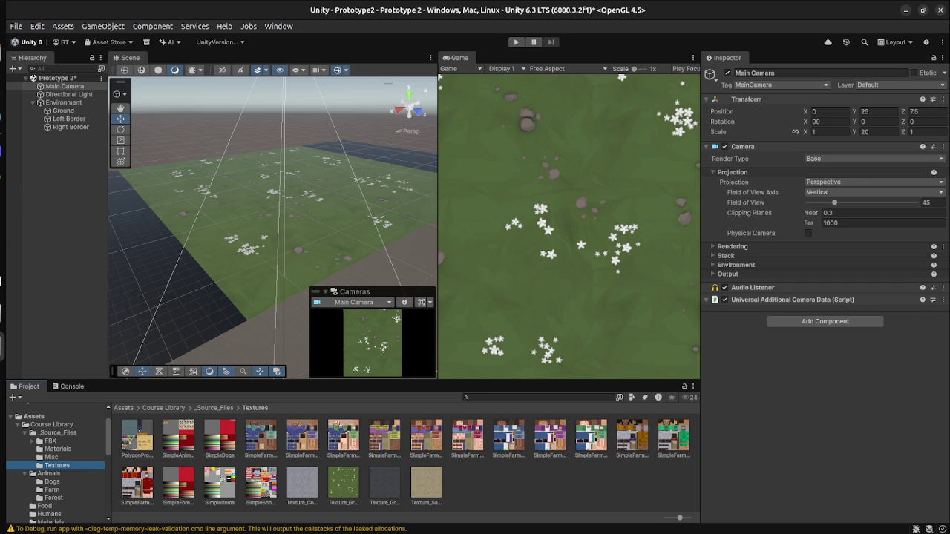
{"action": "key", "text": "super"}
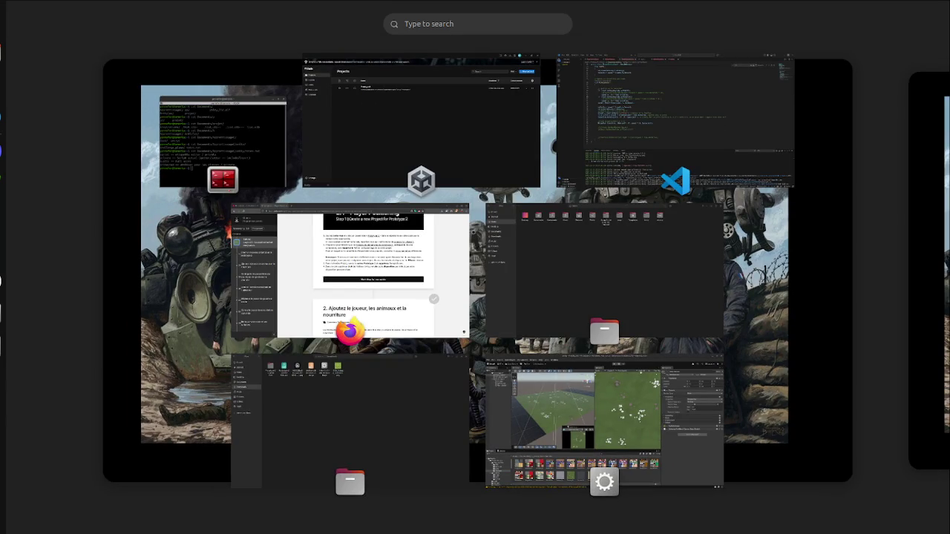
{"action": "key", "text": "super"}
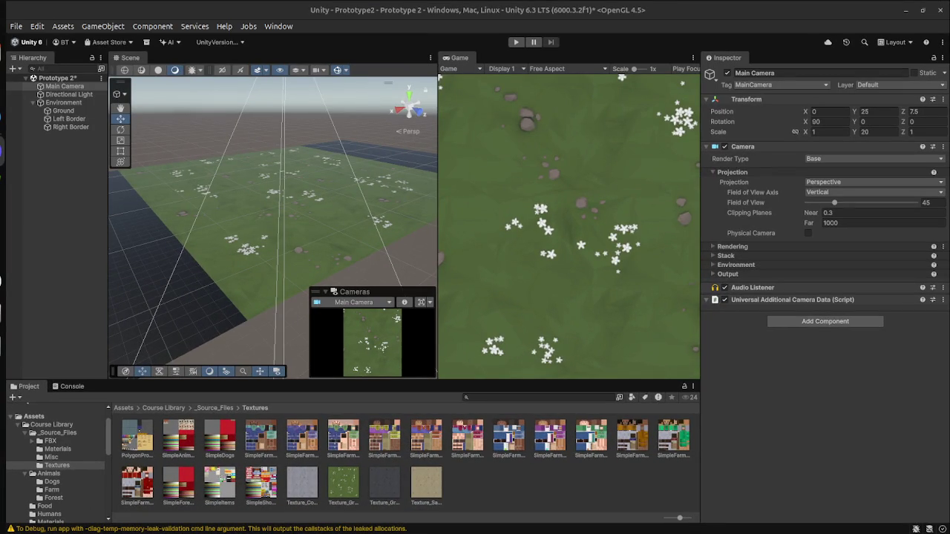
{"action": "key", "text": "super"}
{"action": "key", "text": "super"}
Step: Preview the SimpleItems and SimpleFarmer_FarmersWife_Brown textures, then show the window overview
{"action": "left_click", "coordinate": [220, 482]}
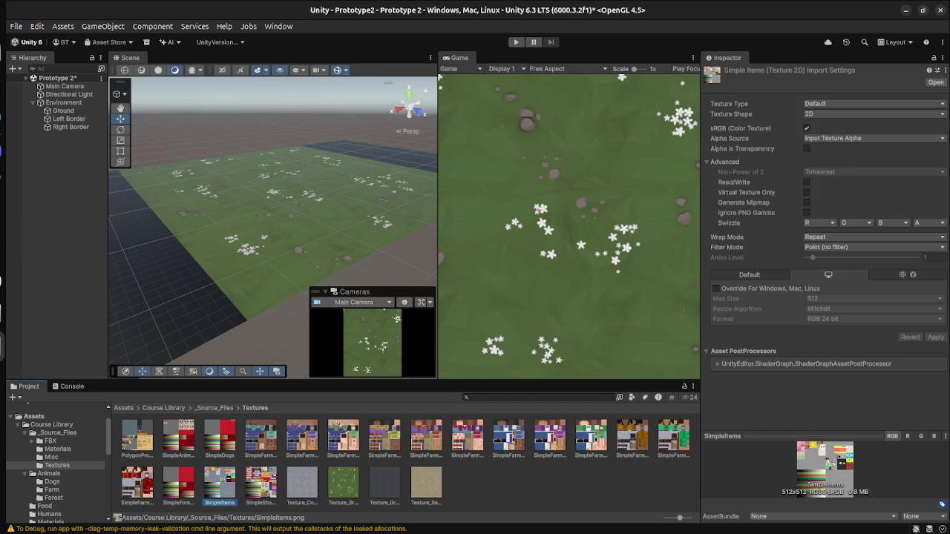
{"action": "left_click", "coordinate": [550, 438]}
{"action": "key", "text": "Escape"}
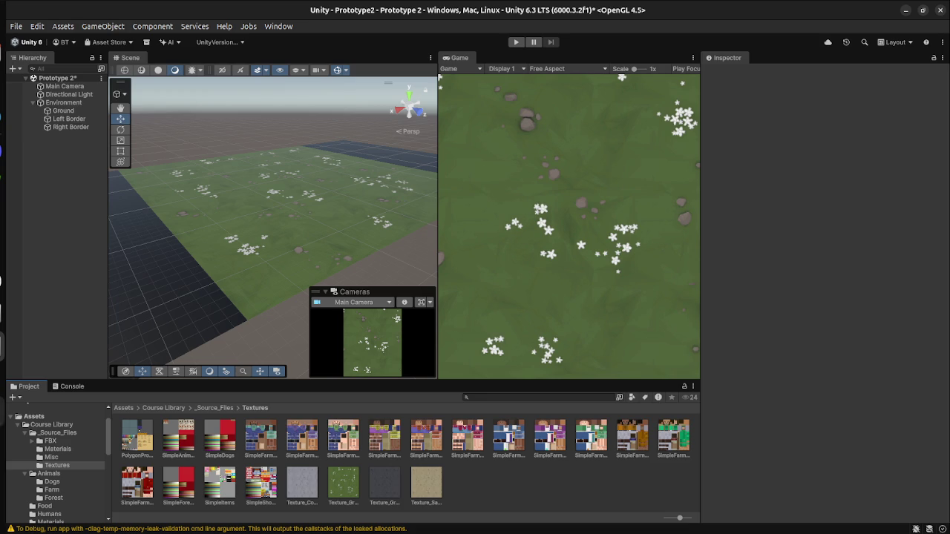
{"action": "key", "text": "super"}
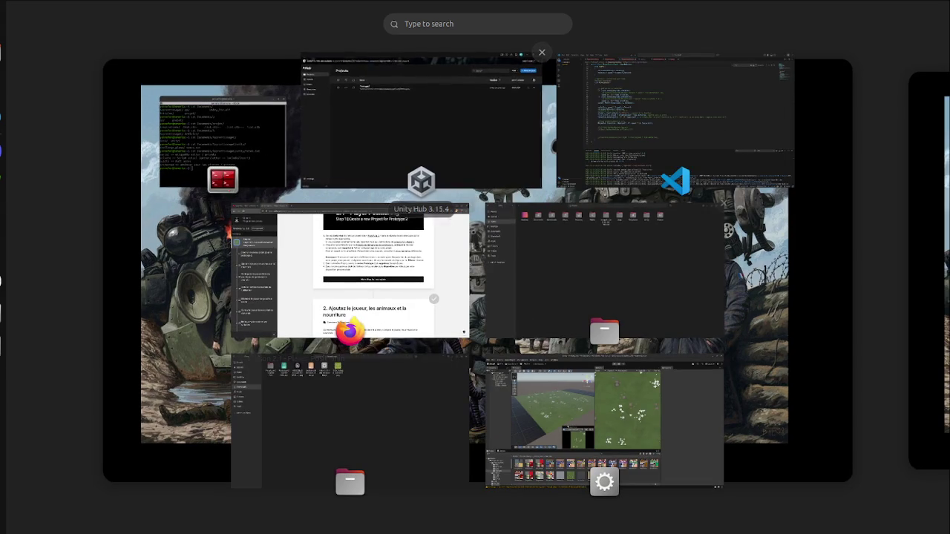
Step: Read Step 2 'Add the Player, Animals, and Food' in Firefox, then switch back to Unity
{"action": "left_click", "coordinate": [350, 275]}
{"action": "left_click", "coordinate": [63, 12]}
{"action": "left_click", "coordinate": [178, 12]}
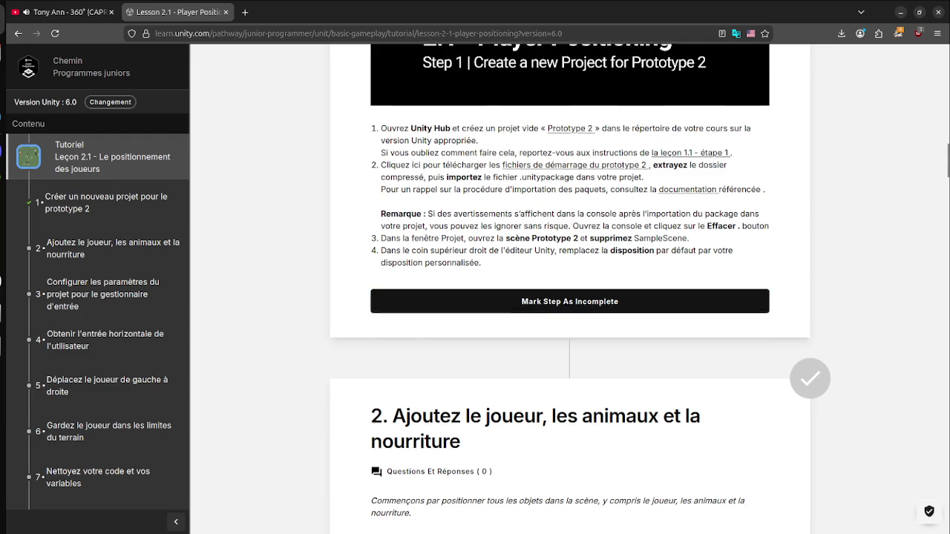
{"action": "scroll", "coordinate": [569, 297], "scroll_direction": "down", "scroll_amount": 7}
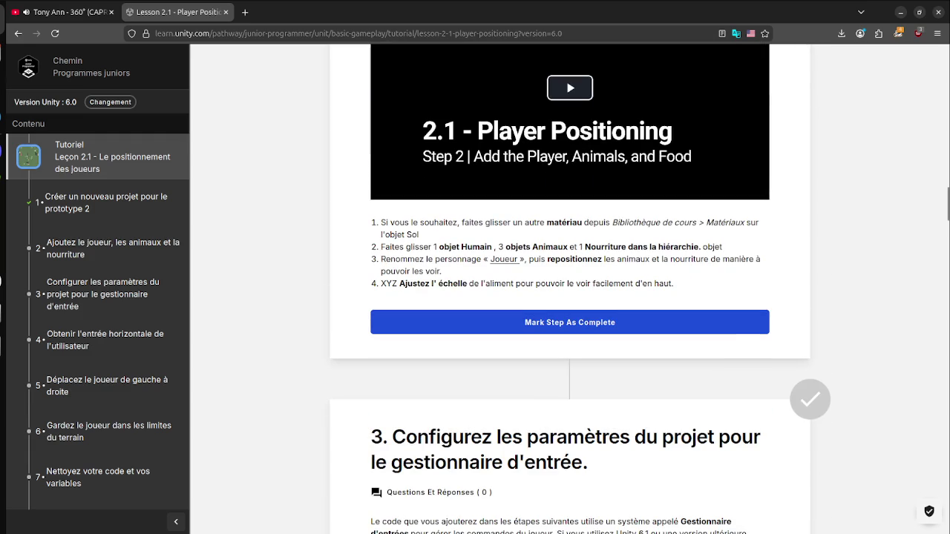
{"action": "key", "text": "super"}
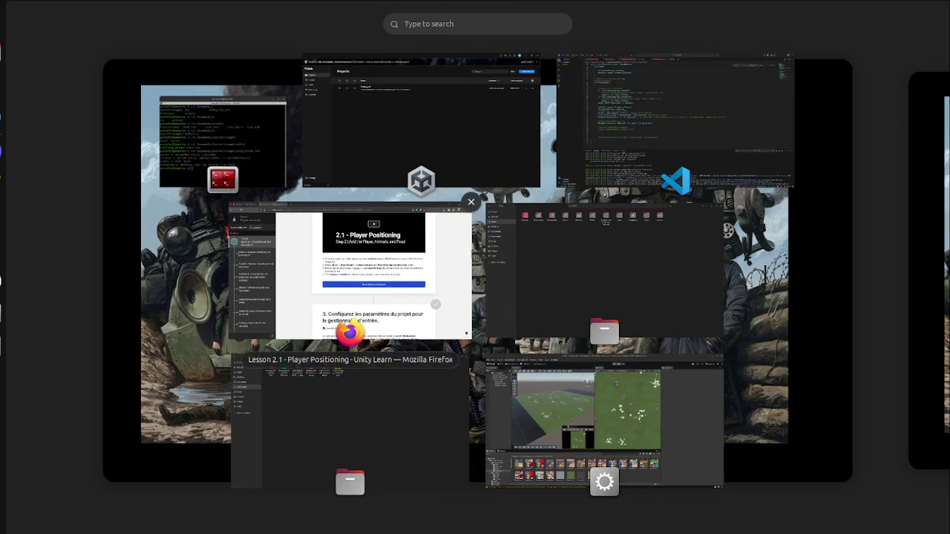
{"action": "key", "text": "super"}
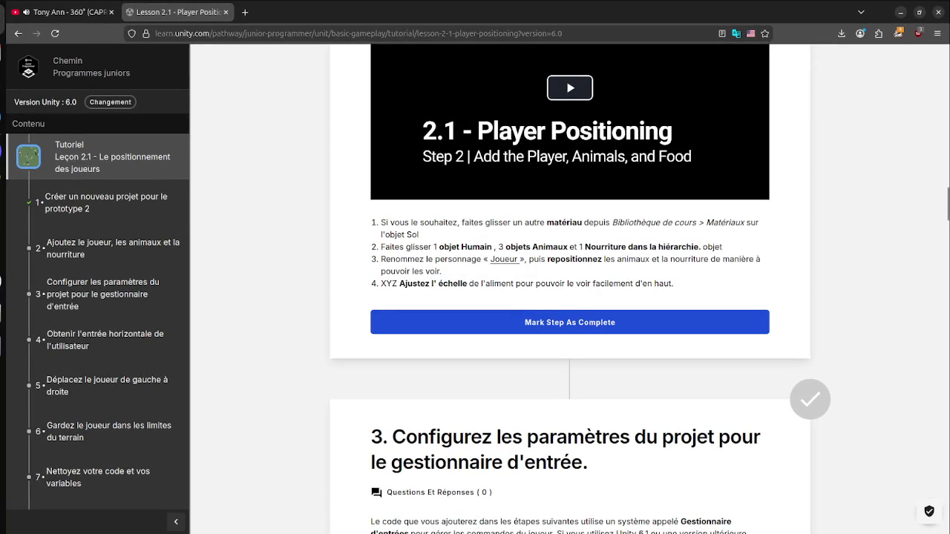
{"action": "key", "text": "super"}
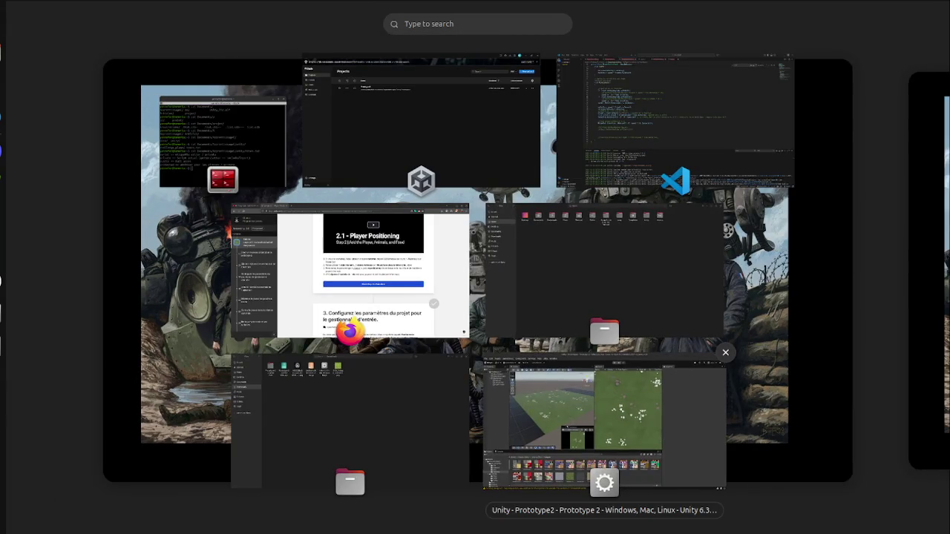
{"action": "left_click", "coordinate": [604, 424]}
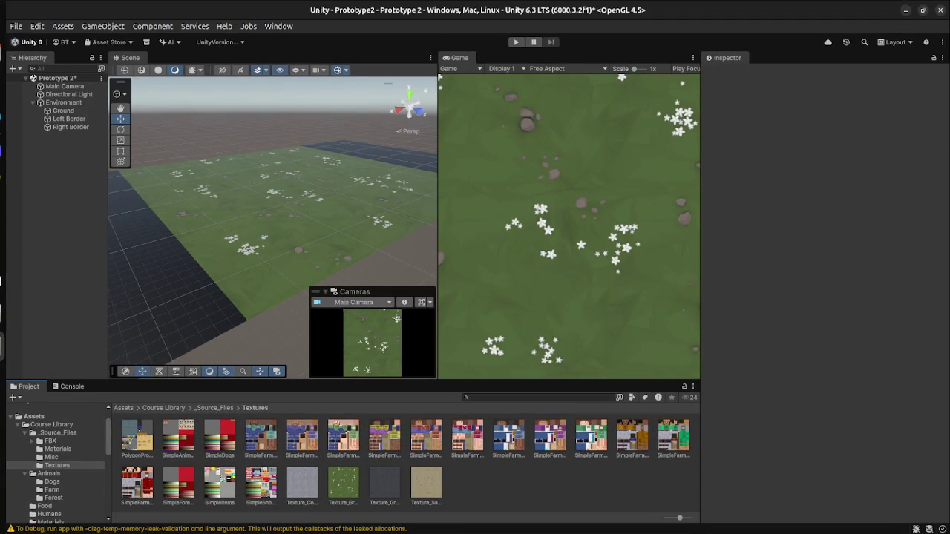
Step: Apply a farmer material to the Ground plane, revert it to grass, and return to the lesson
{"action": "key", "text": "Up"}
{"action": "key", "text": "Up"}
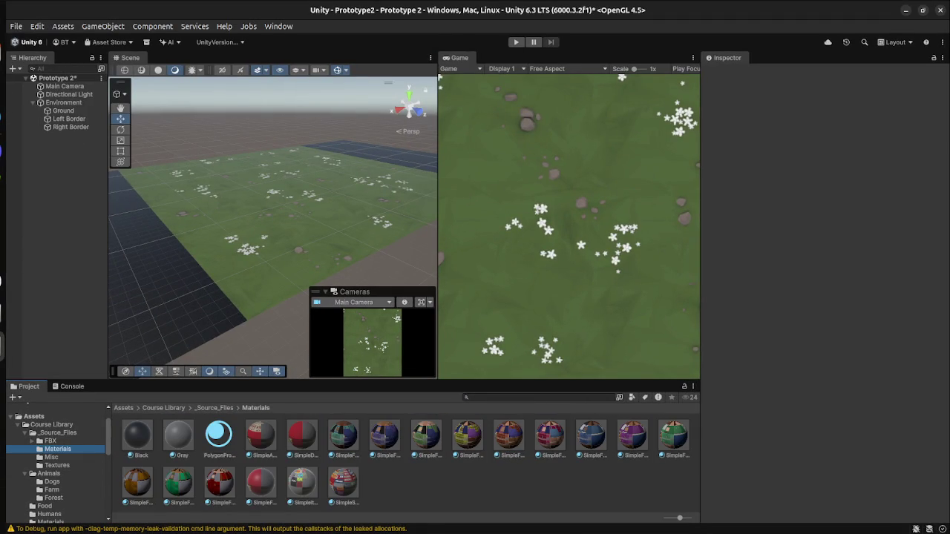
{"action": "left_click_drag", "start_coordinate": [343, 434], "coordinate": [256, 292]}
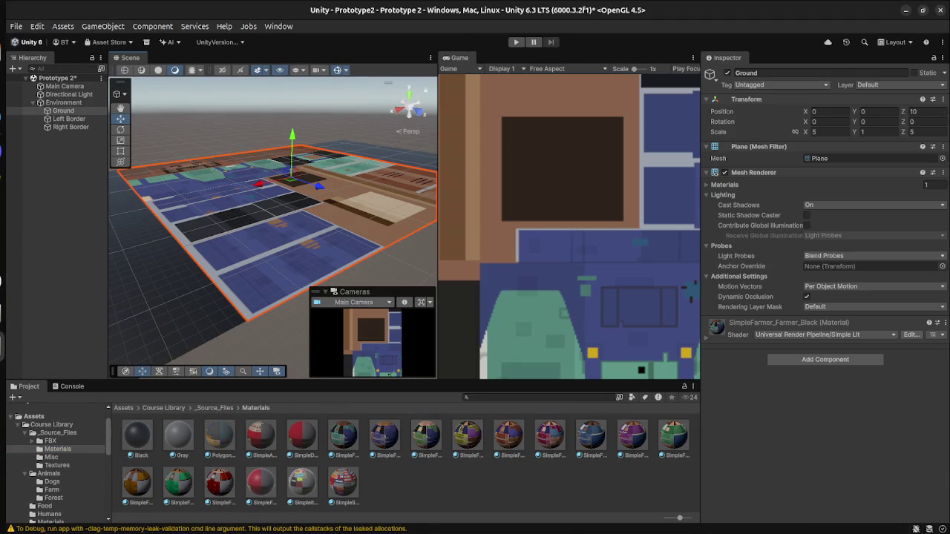
{"action": "key", "text": "Escape"}
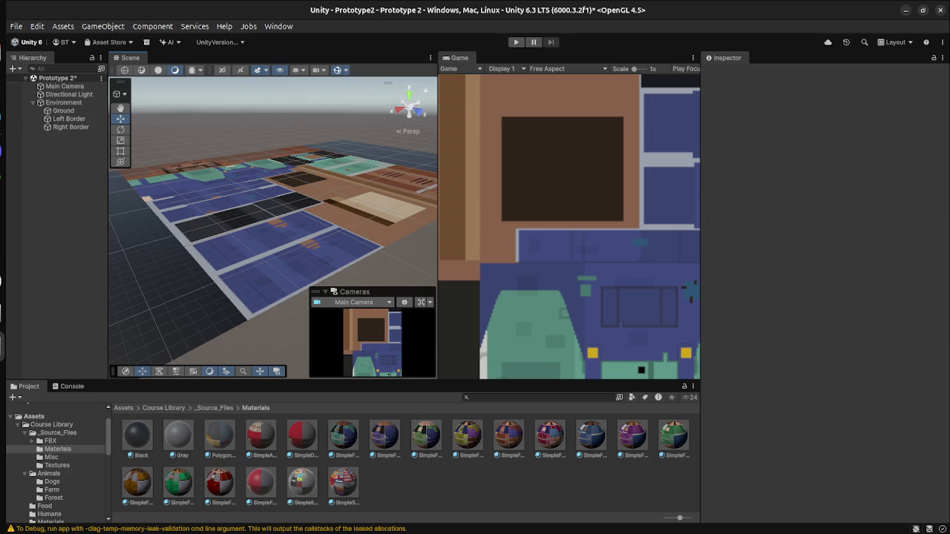
{"action": "key", "text": "super"}
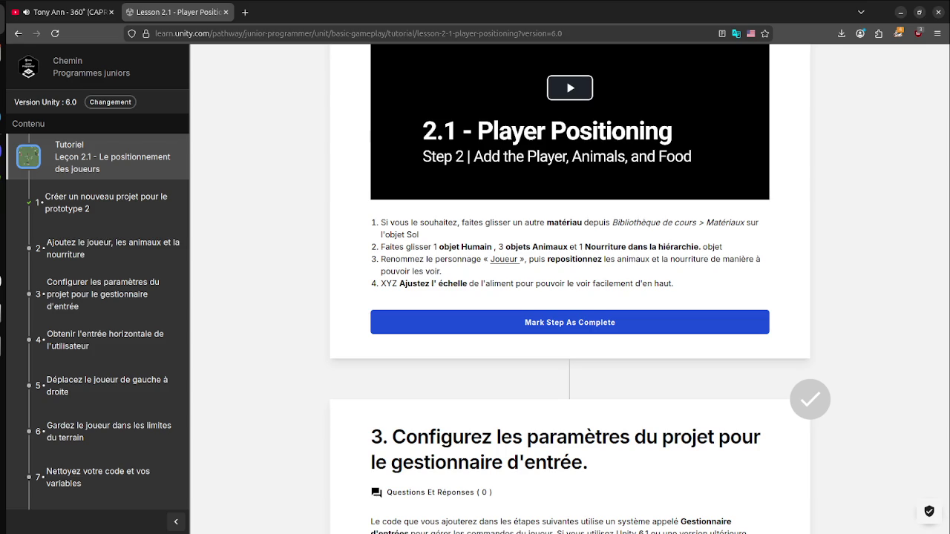
Step: Recheck the Step 2 instructions, then return to Unity and open the Animals > Farm models
{"action": "key", "text": "super"}
{"action": "key", "text": "super"}
{"action": "key", "text": "super"}
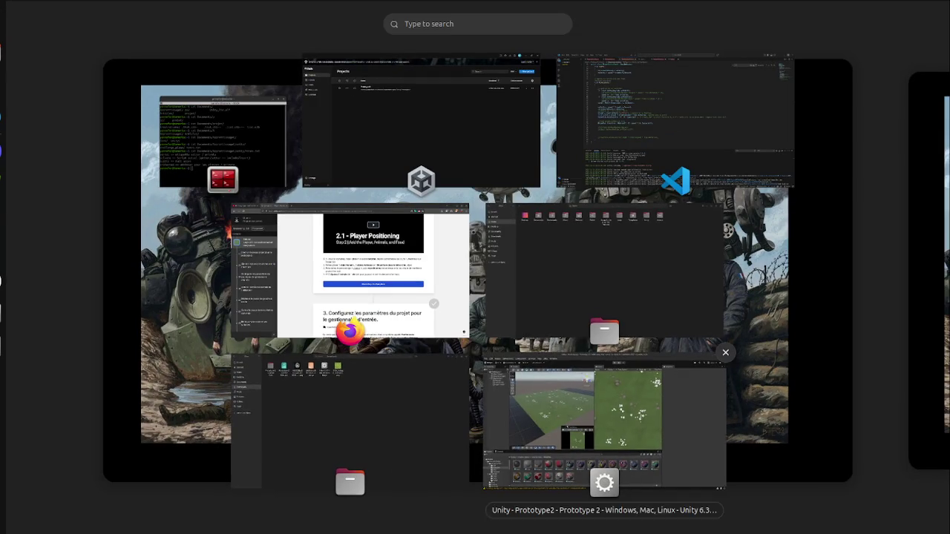
{"action": "left_click", "coordinate": [605, 416]}
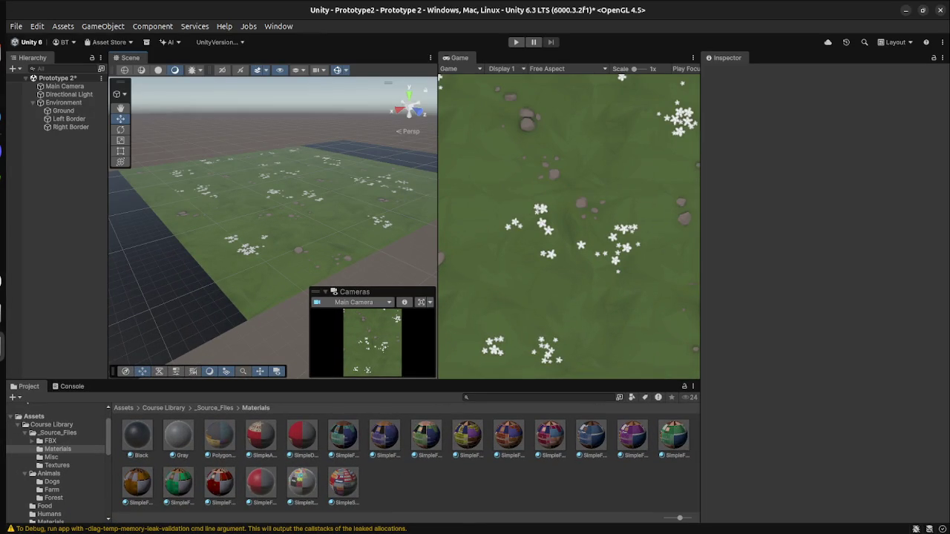
{"action": "left_click", "coordinate": [52, 490]}
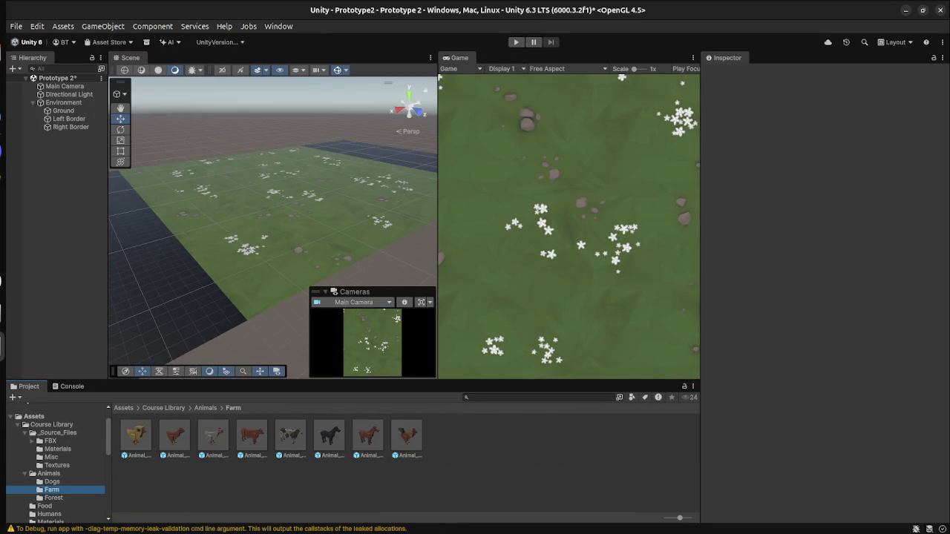
Step: Place Dog_Beagle_01 from the Dogs folder onto the ground in the scene
{"action": "left_click", "coordinate": [54, 499]}
{"action": "left_click", "coordinate": [52, 482]}
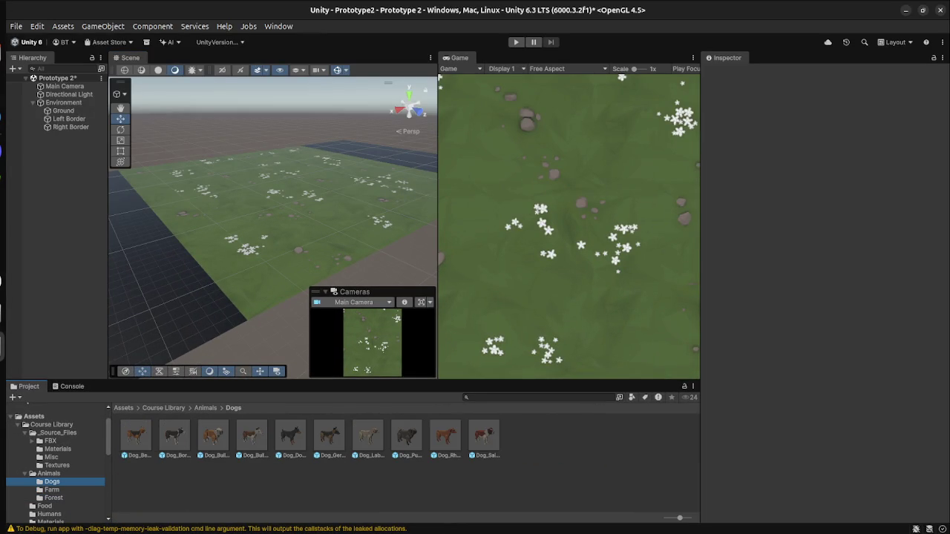
{"action": "mouse_move", "coordinate": [135, 437]}
{"action": "left_mouse_down"}
{"action": "mouse_move", "coordinate": [286, 216]}
{"action": "mouse_move", "coordinate": [276, 215]}
{"action": "left_mouse_up"}
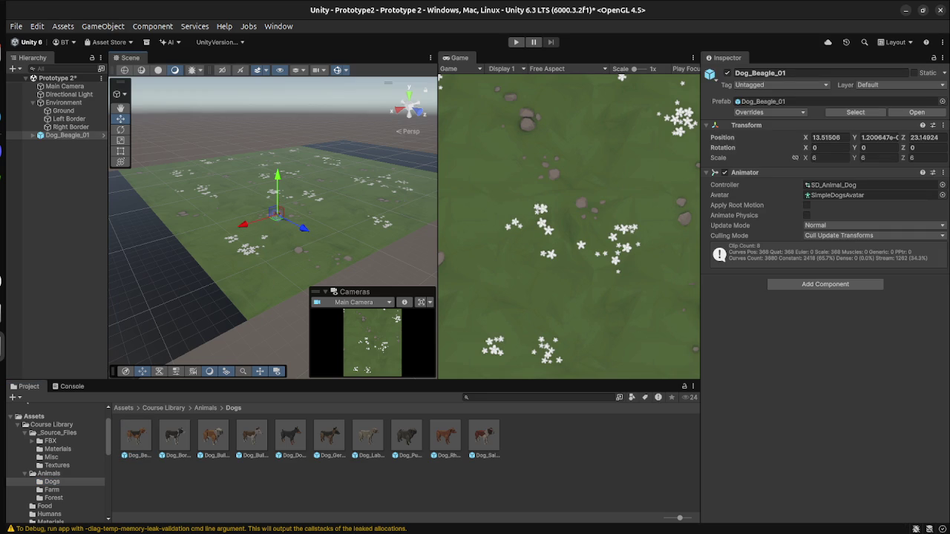
Step: From the Farm animals folder, place the white cow and the black horse into the scene
{"action": "left_click", "coordinate": [52, 490]}
{"action": "scroll", "coordinate": [52, 490], "scroll_direction": "down", "scroll_amount": 2}
{"action": "left_click", "coordinate": [53, 467]}
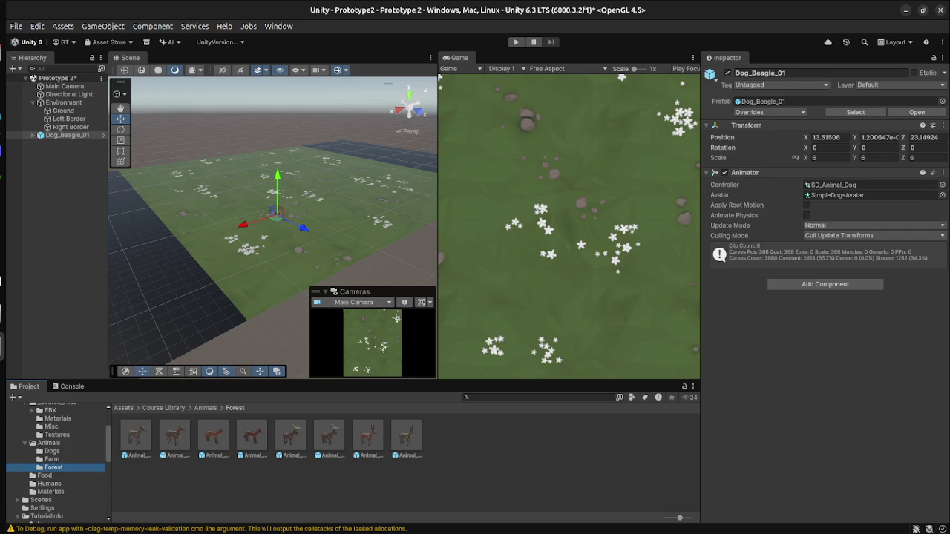
{"action": "left_click", "coordinate": [52, 459]}
{"action": "left_click_drag", "start_coordinate": [290, 436], "coordinate": [272, 241]}
{"action": "left_click_drag", "start_coordinate": [329, 437], "coordinate": [303, 202]}
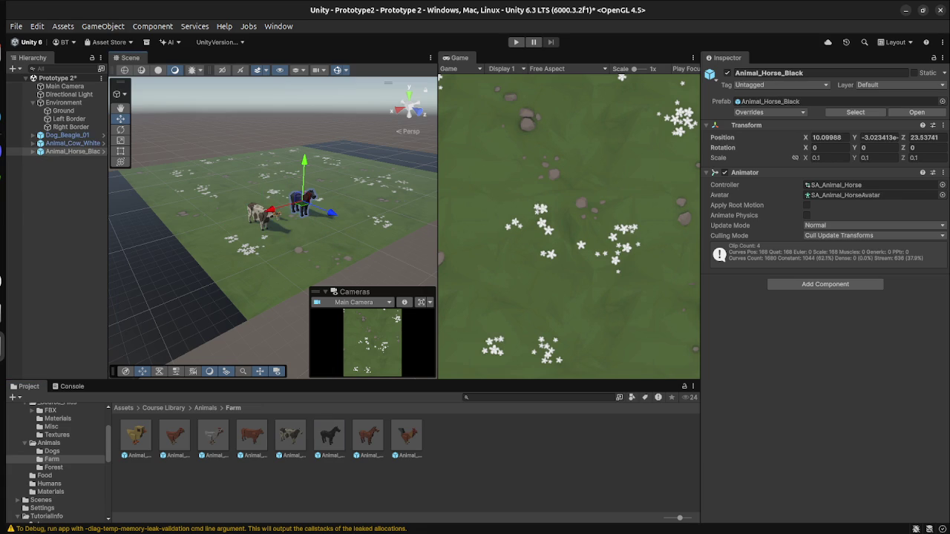
Step: Add the SimpleFarmer character from Humans and slide it toward the plane's centre (X 5.83, Z 10.05)
{"action": "left_click", "coordinate": [49, 483]}
{"action": "mouse_move", "coordinate": [135, 435]}
{"action": "left_mouse_down"}
{"action": "mouse_move", "coordinate": [238, 327]}
{"action": "mouse_move", "coordinate": [297, 227]}
{"action": "left_mouse_up"}
{"action": "left_click", "coordinate": [51, 492]}
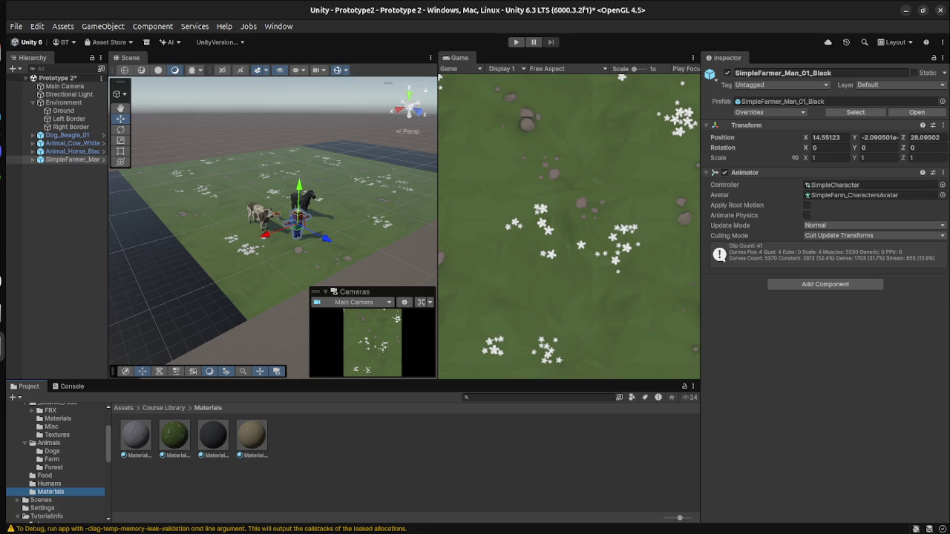
{"action": "mouse_move", "coordinate": [266, 234]}
{"action": "left_mouse_down"}
{"action": "mouse_move", "coordinate": [371, 215]}
{"action": "mouse_move", "coordinate": [291, 184]}
{"action": "left_mouse_up"}
{"action": "left_click", "coordinate": [291, 185]}
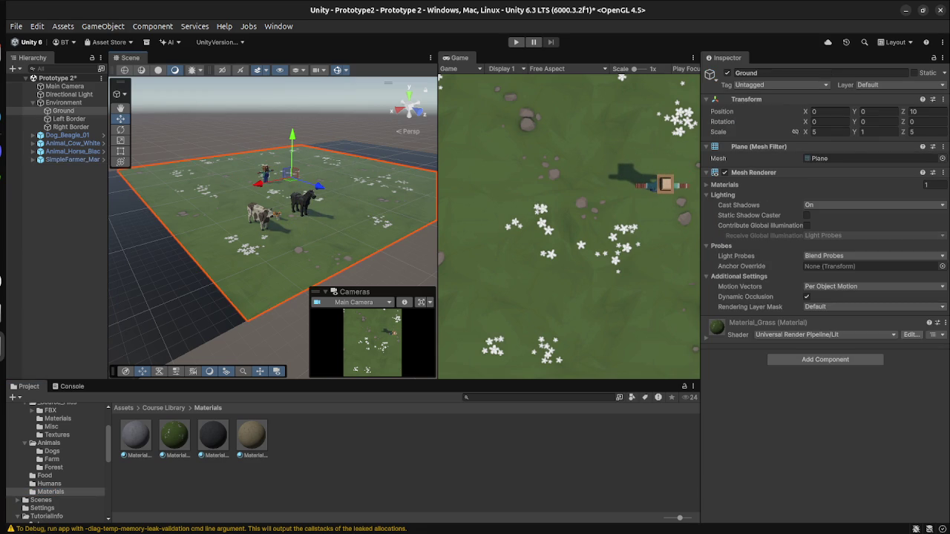
Step: Move the black horse, white cow and beagle close to the farmer so they show in the game view
{"action": "left_click", "coordinate": [303, 202]}
{"action": "mouse_move", "coordinate": [327, 211]}
{"action": "left_mouse_down"}
{"action": "mouse_move", "coordinate": [223, 183]}
{"action": "mouse_move", "coordinate": [267, 175]}
{"action": "left_mouse_up"}
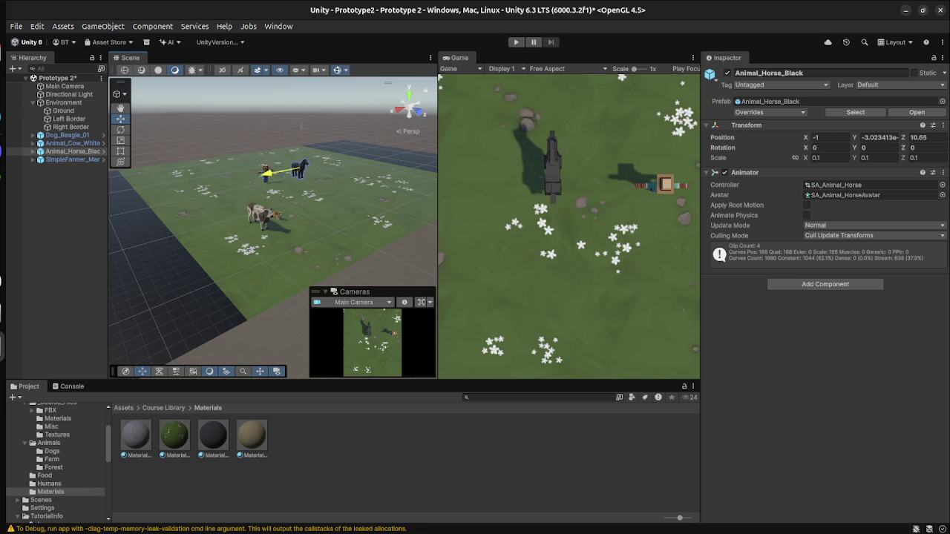
{"action": "left_click", "coordinate": [282, 195]}
{"action": "left_click", "coordinate": [260, 215]}
{"action": "mouse_move", "coordinate": [282, 227]}
{"action": "left_mouse_down"}
{"action": "mouse_move", "coordinate": [241, 205]}
{"action": "mouse_move", "coordinate": [271, 178]}
{"action": "mouse_move", "coordinate": [326, 184]}
{"action": "mouse_move", "coordinate": [279, 176]}
{"action": "mouse_move", "coordinate": [286, 173]}
{"action": "left_mouse_up"}
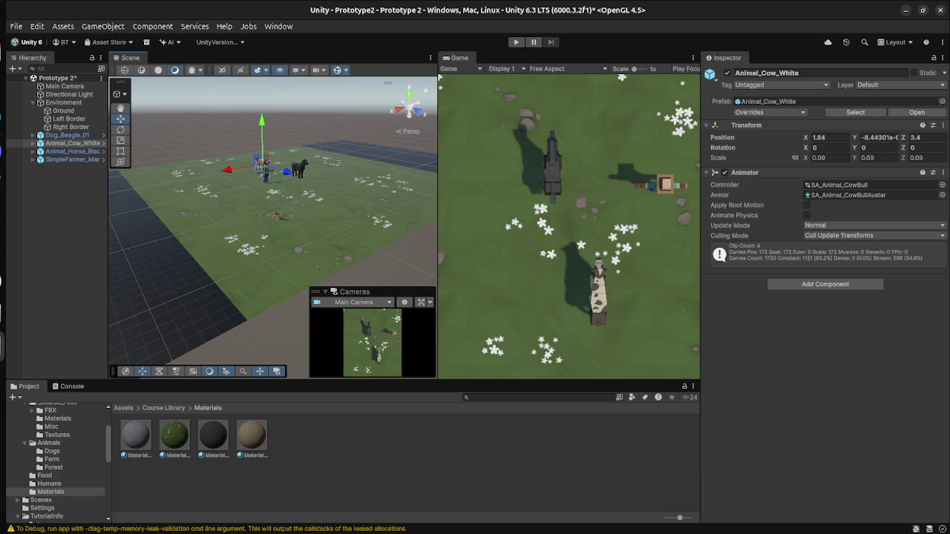
{"action": "left_click", "coordinate": [276, 216]}
{"action": "mouse_move", "coordinate": [276, 214]}
{"action": "left_mouse_down"}
{"action": "mouse_move", "coordinate": [301, 163]}
{"action": "mouse_move", "coordinate": [277, 180]}
{"action": "mouse_move", "coordinate": [282, 187]}
{"action": "mouse_move", "coordinate": [256, 174]}
{"action": "mouse_move", "coordinate": [204, 190]}
{"action": "mouse_move", "coordinate": [212, 187]}
{"action": "left_mouse_up"}
{"action": "left_click_drag", "start_coordinate": [274, 189], "coordinate": [277, 191]}
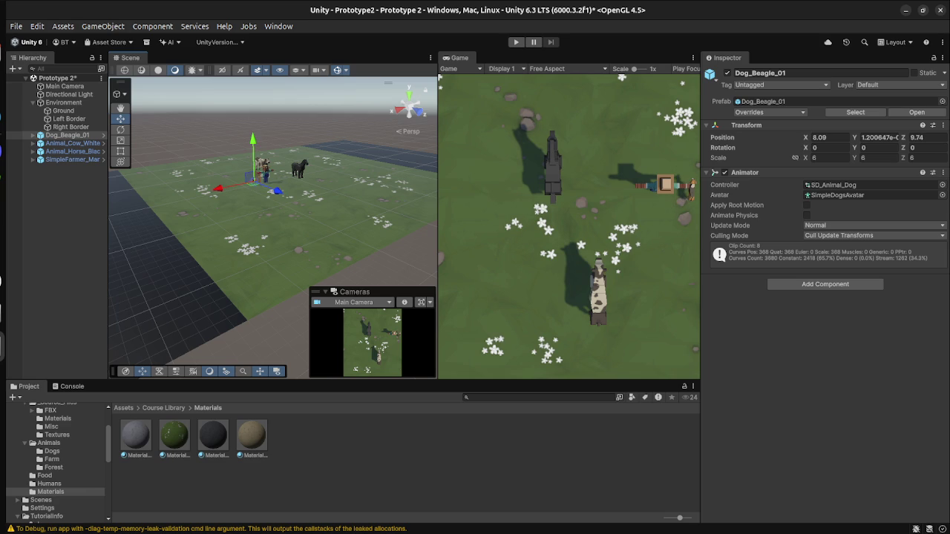
Step: After checking the lesson page, place Food_Sandwich_01 from the Food folder into the scene at X 6.37, Z 12.13
{"action": "key", "text": "super"}
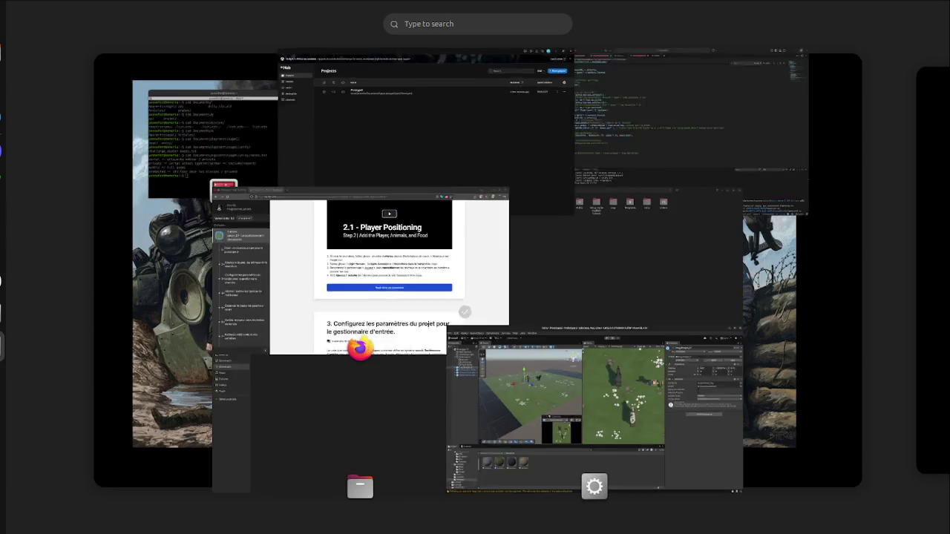
{"action": "left_click", "coordinate": [371, 297]}
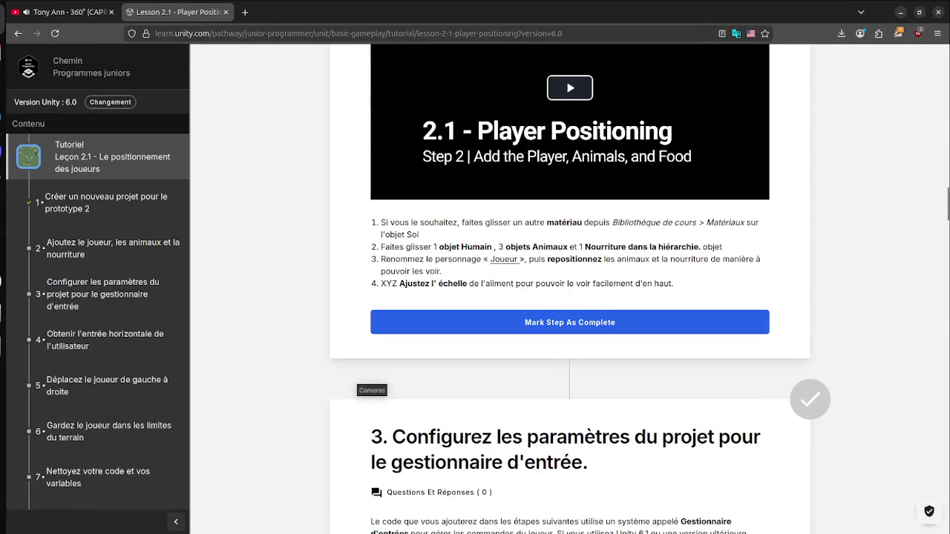
{"action": "key", "text": "super"}
{"action": "left_click", "coordinate": [604, 435]}
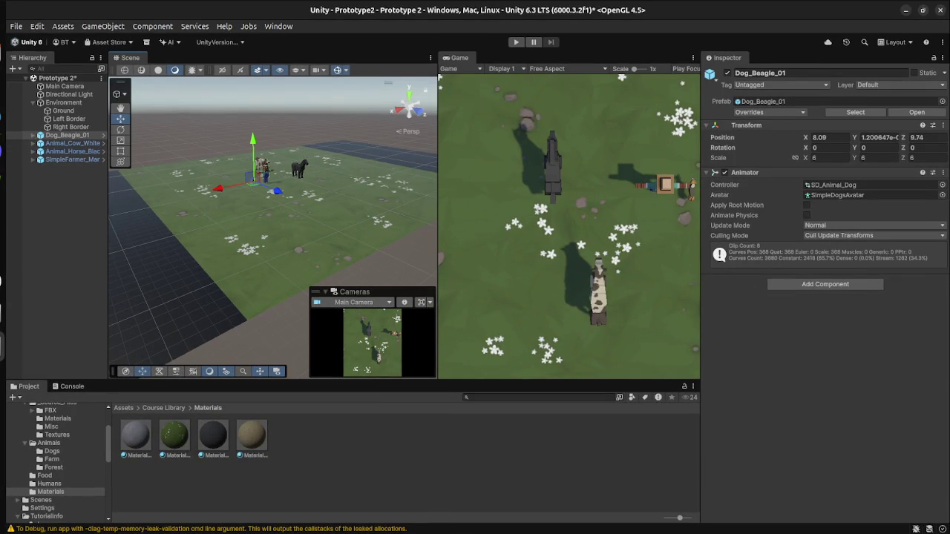
{"action": "key", "text": "Up"}
{"action": "key", "text": "Up"}
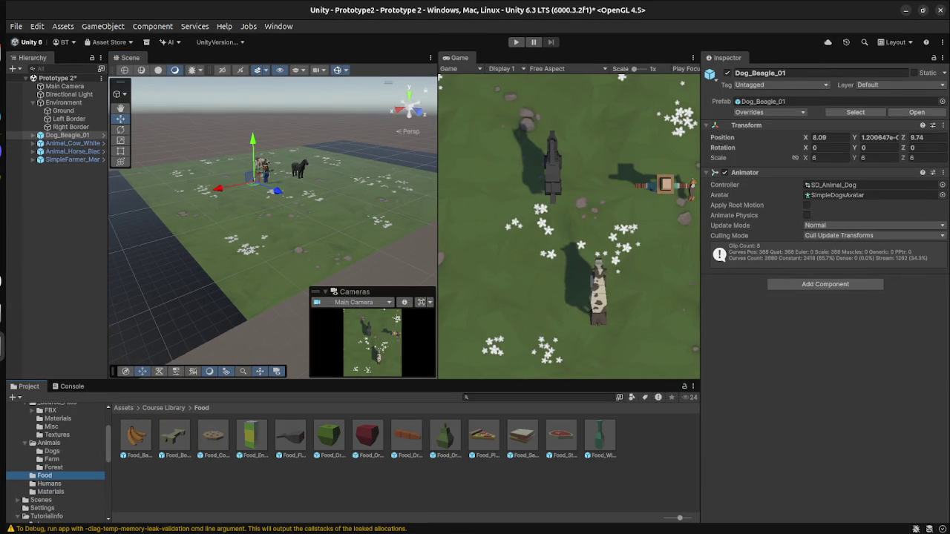
{"action": "mouse_move", "coordinate": [522, 436]}
{"action": "left_mouse_down"}
{"action": "mouse_move", "coordinate": [502, 431]}
{"action": "mouse_move", "coordinate": [271, 188]}
{"action": "left_mouse_up"}
Step: Bring the lesson page with the Step 2 instructions to the front
{"action": "key", "text": "super"}
{"action": "key", "text": "super"}
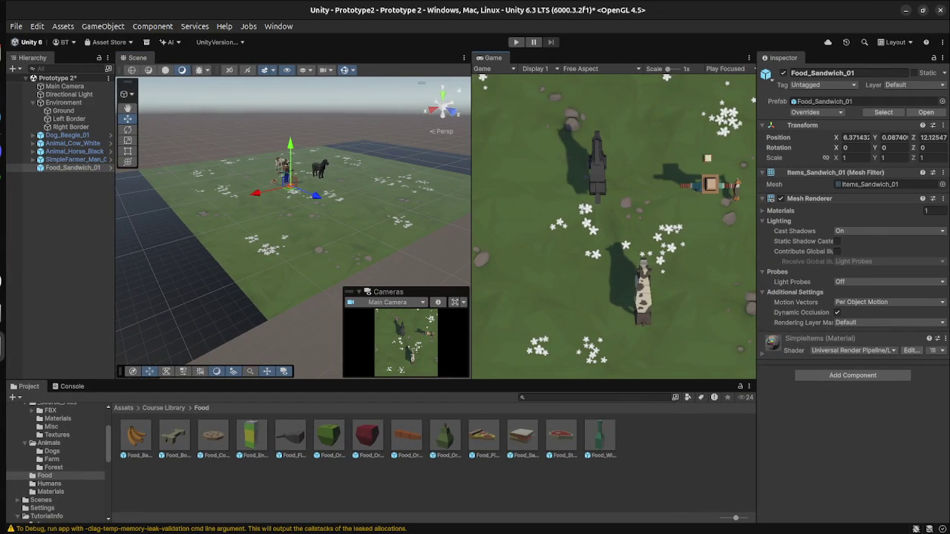
{"action": "key", "text": "super"}
{"action": "left_click", "coordinate": [374, 260]}
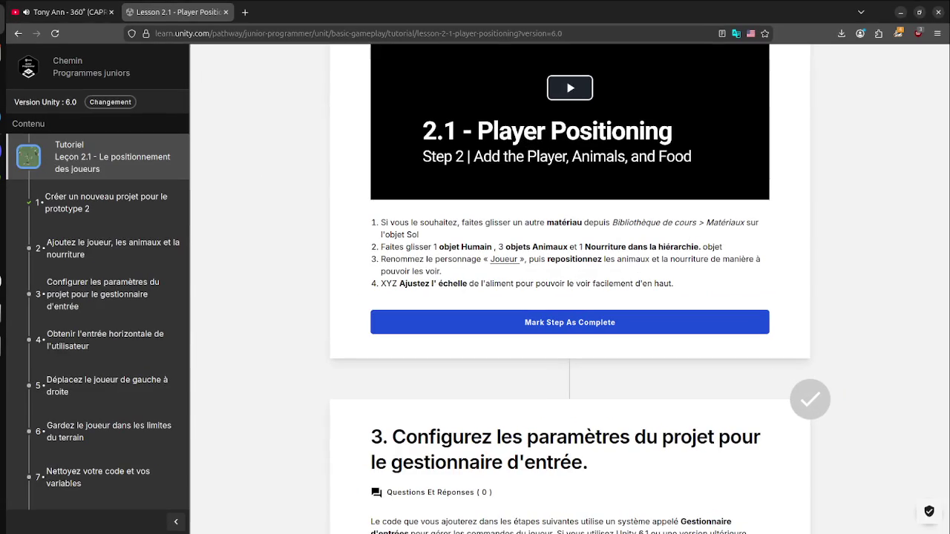
Step: Mark 'Add the Player, Animals, and Food' complete and bring up the page's translation options
{"action": "left_click", "coordinate": [569, 322]}
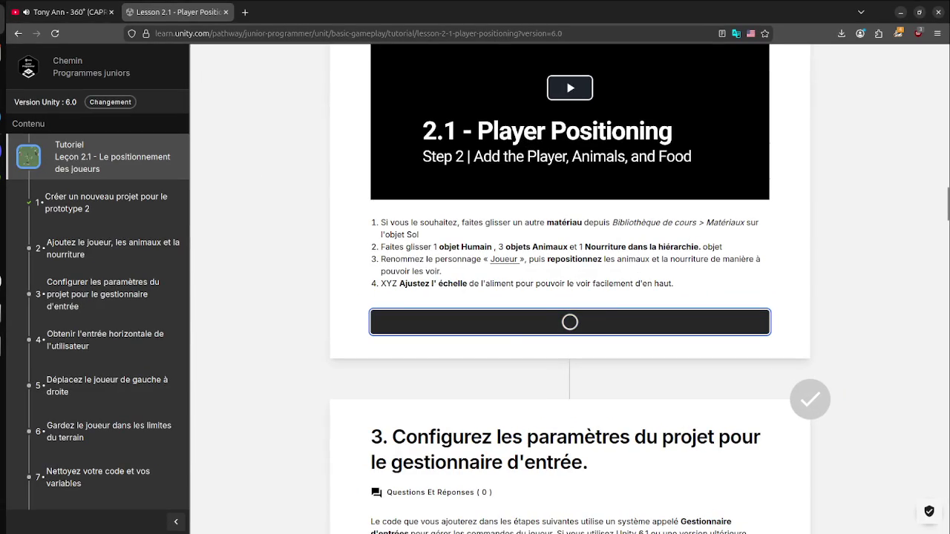
{"action": "scroll", "coordinate": [750, 275], "scroll_direction": "down", "scroll_amount": 3}
{"action": "scroll", "coordinate": [750, 275], "scroll_direction": "up", "scroll_amount": 3}
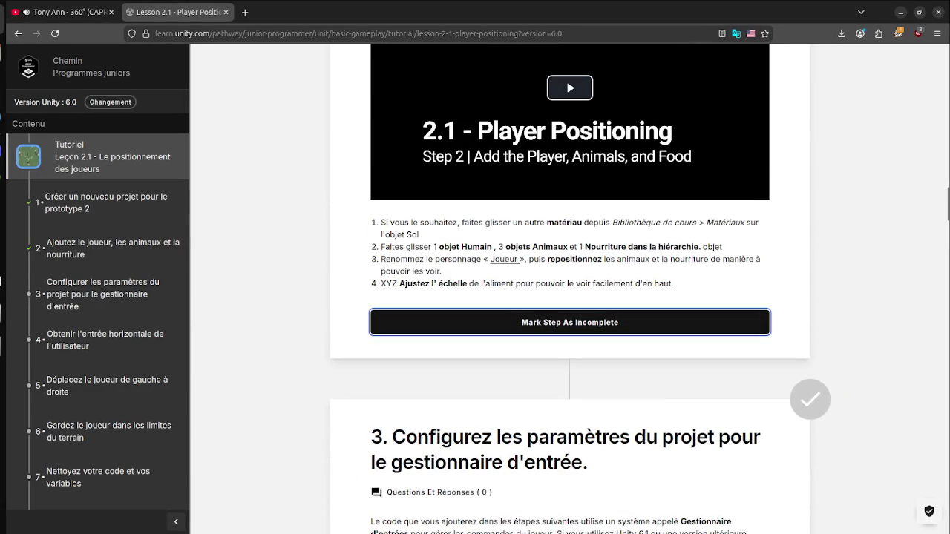
{"action": "right_click", "coordinate": [750, 274]}
{"action": "mouse_move", "coordinate": [779, 397]}
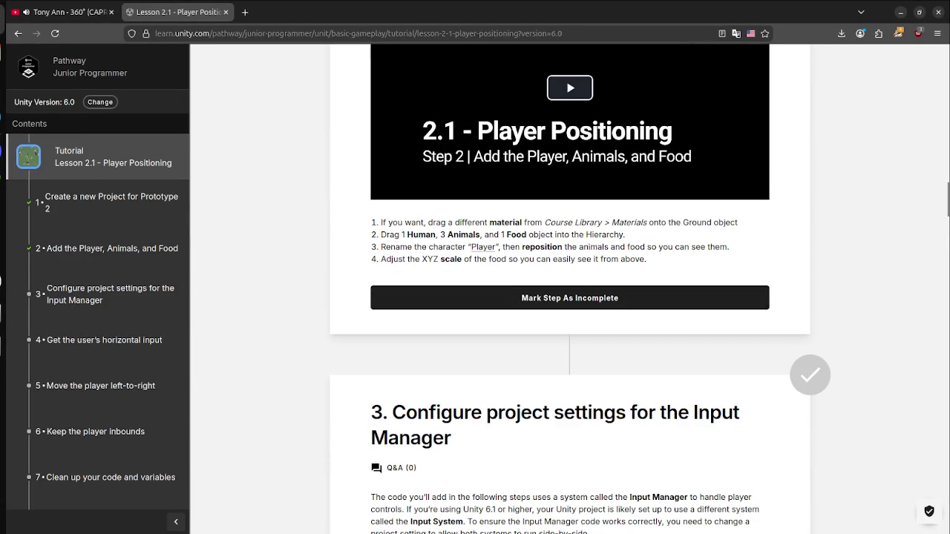
Step: Select the word Player in step 3, then return to the Unity editor
{"action": "double_click", "coordinate": [484, 247]}
{"action": "key", "text": "super"}
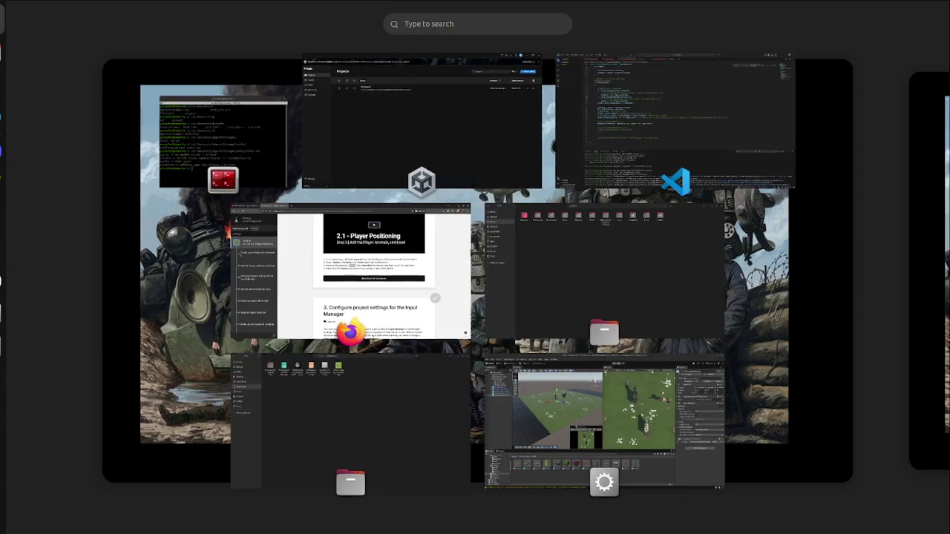
{"action": "left_click", "coordinate": [604, 416]}
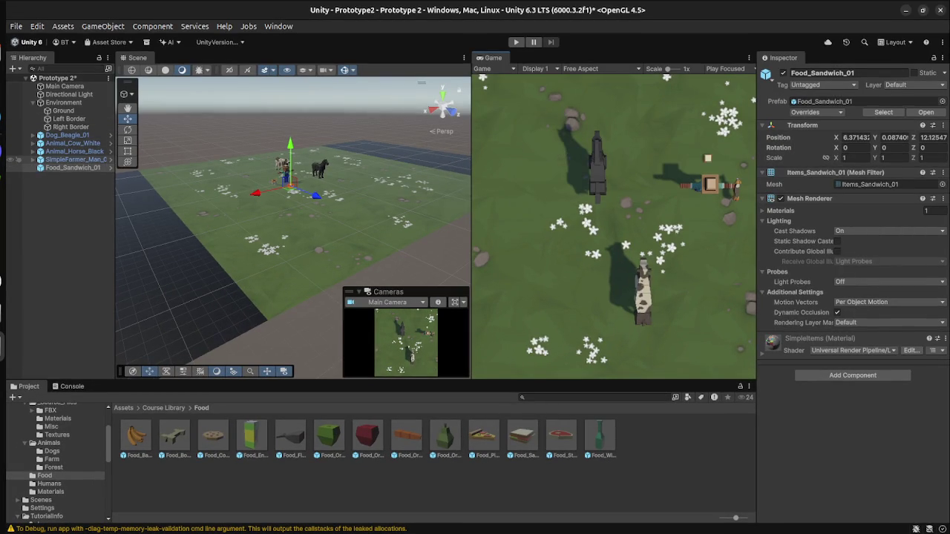
Step: Rename SimpleFarmer_Man_01_Black in the Hierarchy to Player, then bring up the lesson's Step 3 page
{"action": "left_click", "coordinate": [74, 159]}
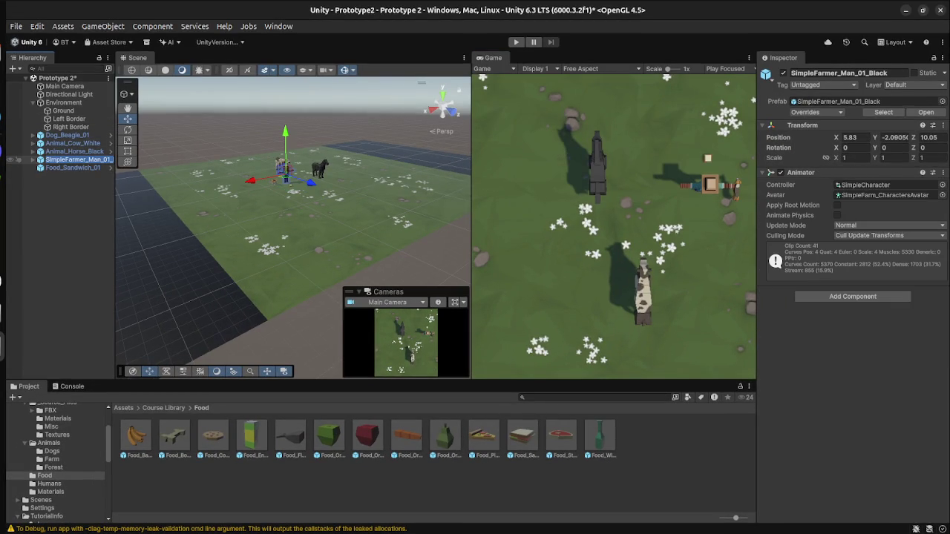
{"action": "left_click", "coordinate": [80, 159]}
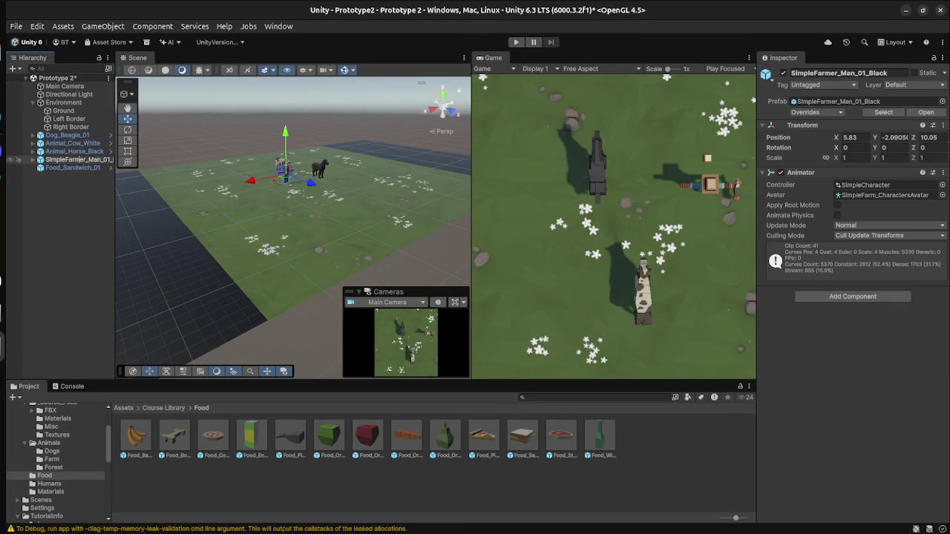
{"action": "double_click", "coordinate": [81, 160]}
{"action": "type", "text": "f"}
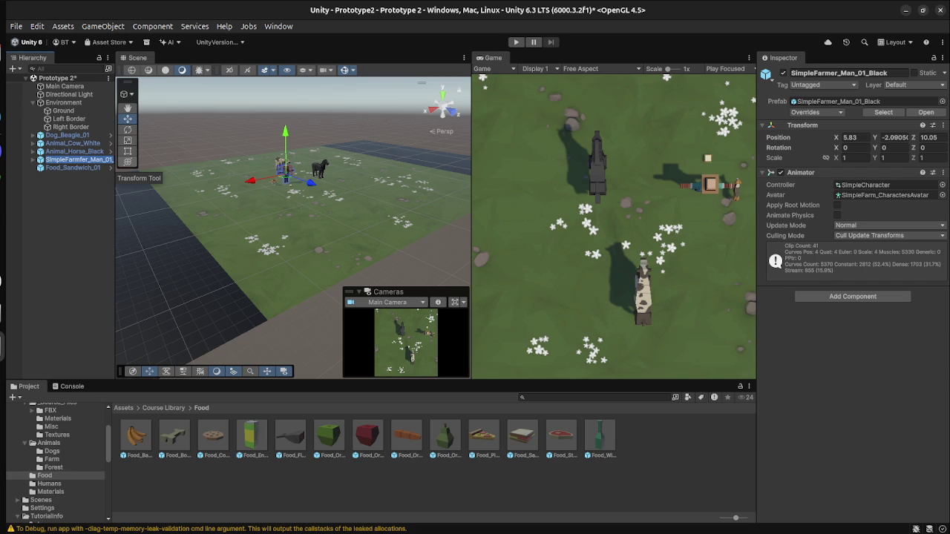
{"action": "key", "text": "BackSpace"}
{"action": "type", "text": "Player"}
{"action": "key", "text": "Return"}
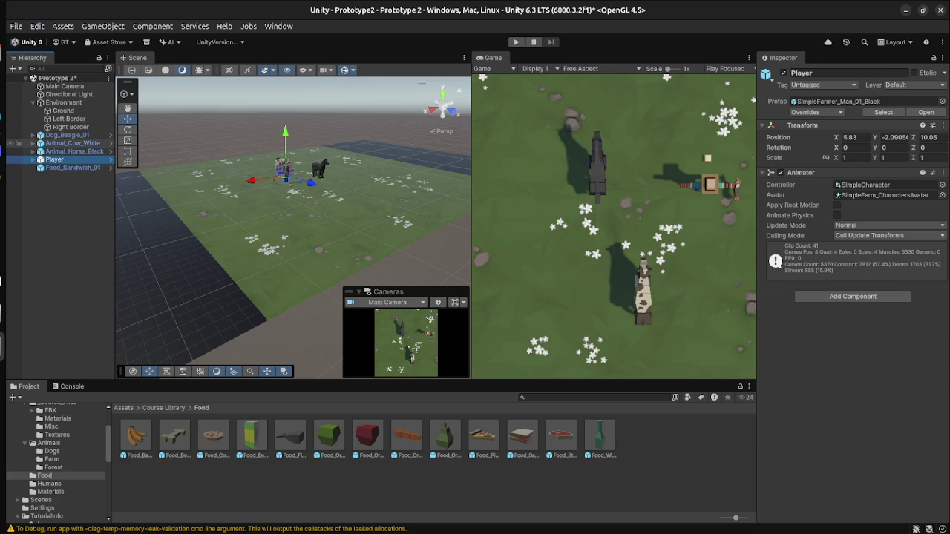
{"action": "key", "text": "super"}
{"action": "left_click", "coordinate": [415, 320]}
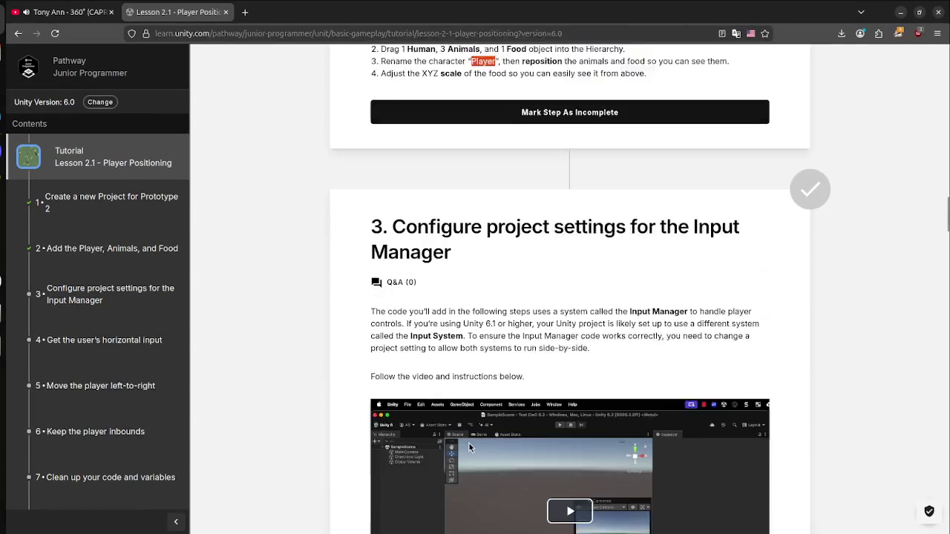
Step: Mark Step 3 'Configure project settings for the Input Manager' complete and return to the Unity editor
{"action": "scroll", "coordinate": [569, 297], "scroll_direction": "down", "scroll_amount": 3}
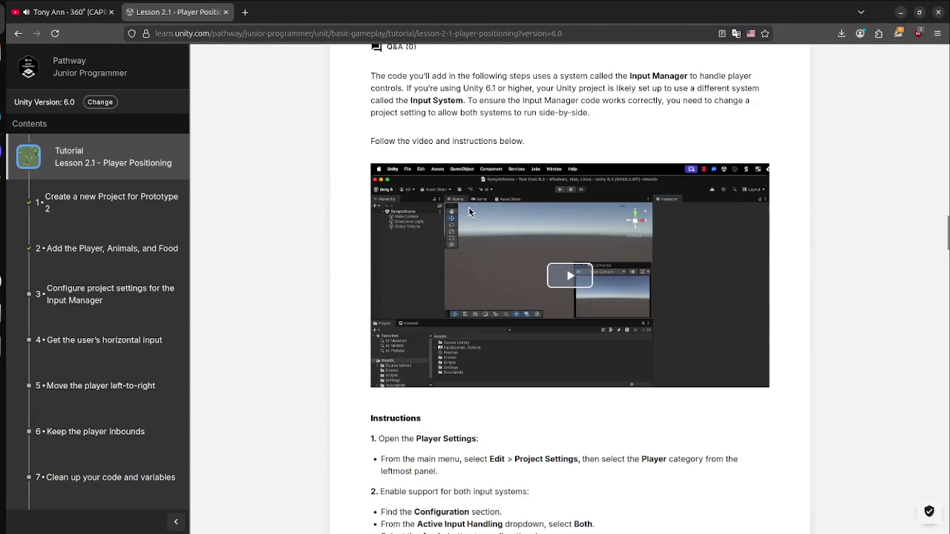
{"action": "scroll", "coordinate": [570, 297], "scroll_direction": "down", "scroll_amount": 2}
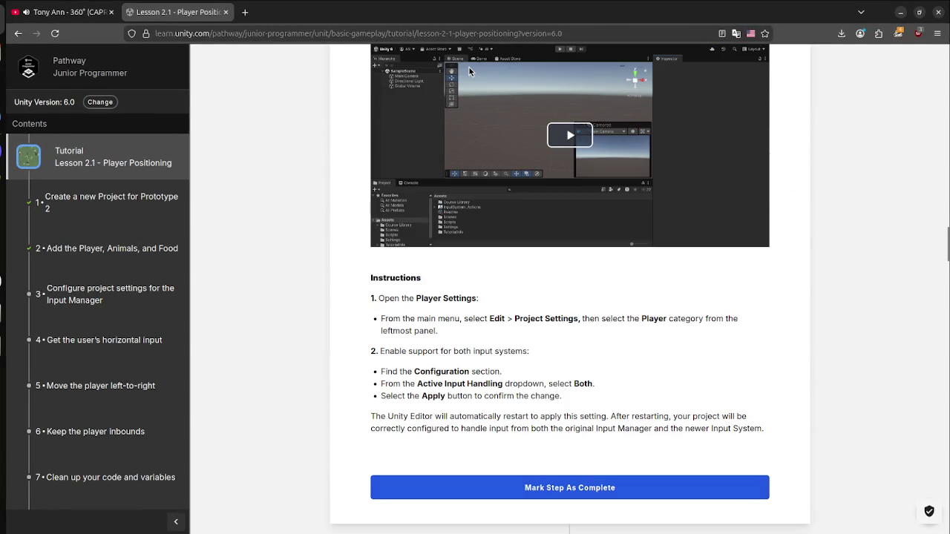
{"action": "left_click", "coordinate": [569, 487]}
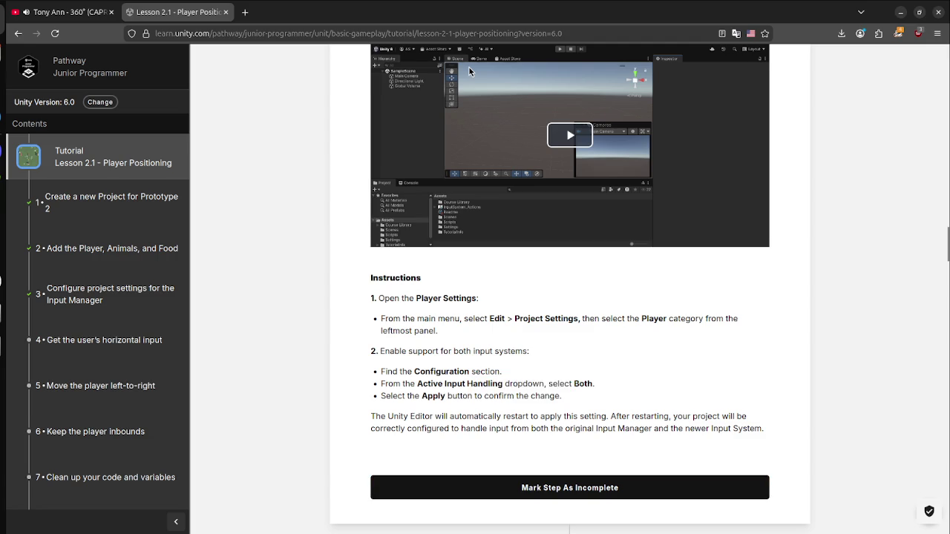
{"action": "key", "text": "super"}
{"action": "left_click", "coordinate": [587, 416]}
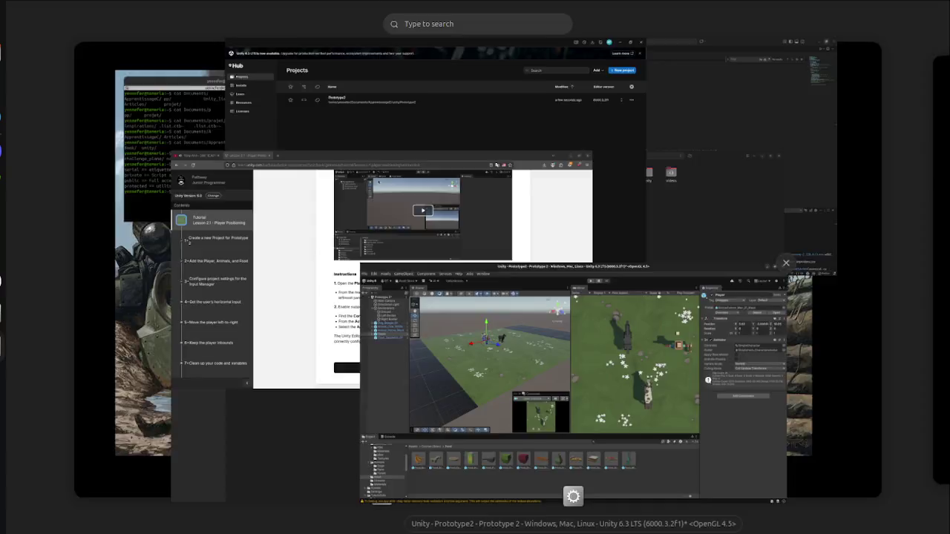
{"action": "left_click", "coordinate": [37, 26]}
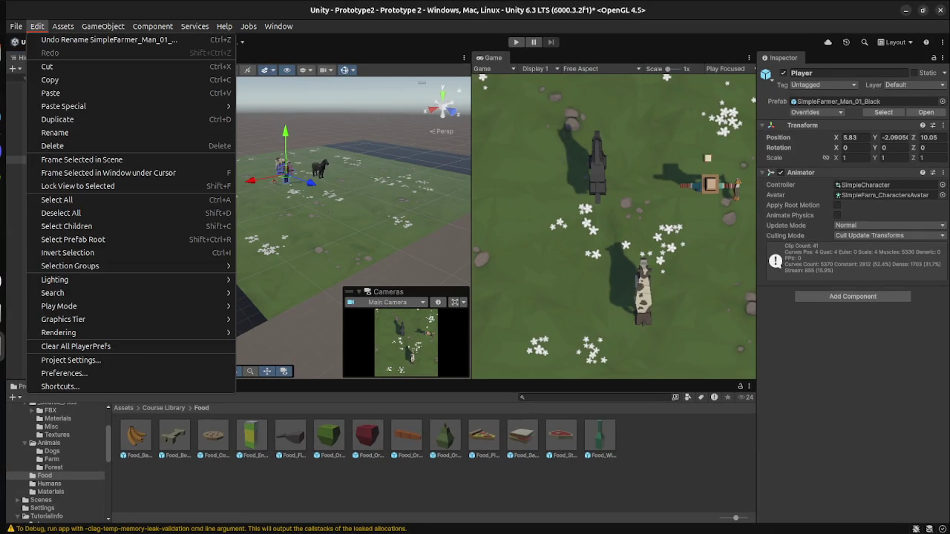
Step: Open the Project Settings window, then check the lesson page
{"action": "left_click", "coordinate": [59, 360]}
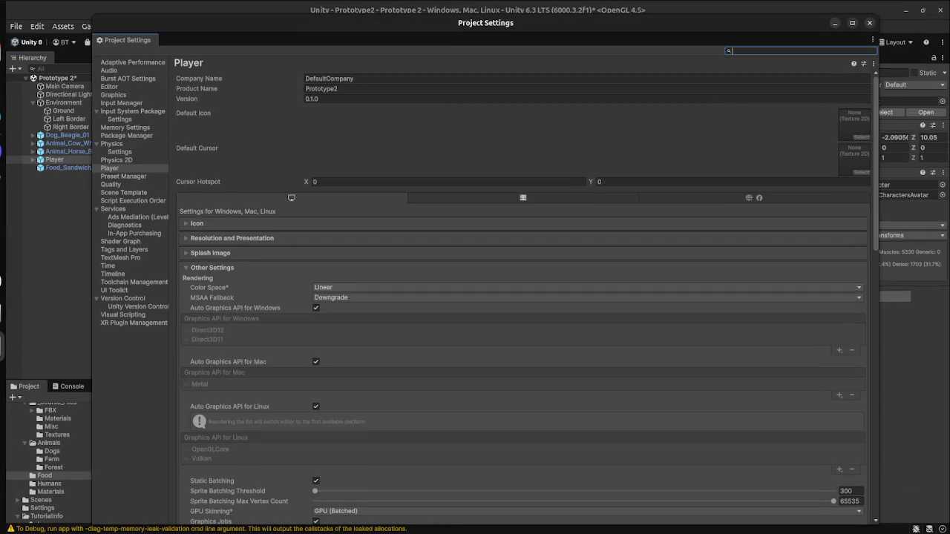
{"action": "scroll", "coordinate": [223, 334], "scroll_direction": "down", "scroll_amount": 15}
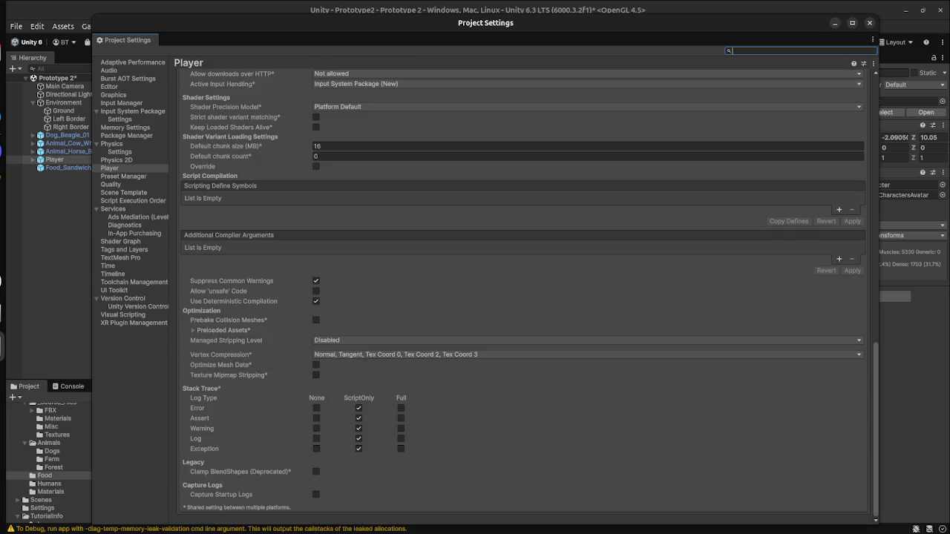
{"action": "scroll", "coordinate": [519, 297], "scroll_direction": "up", "scroll_amount": 5}
{"action": "key", "text": "super"}
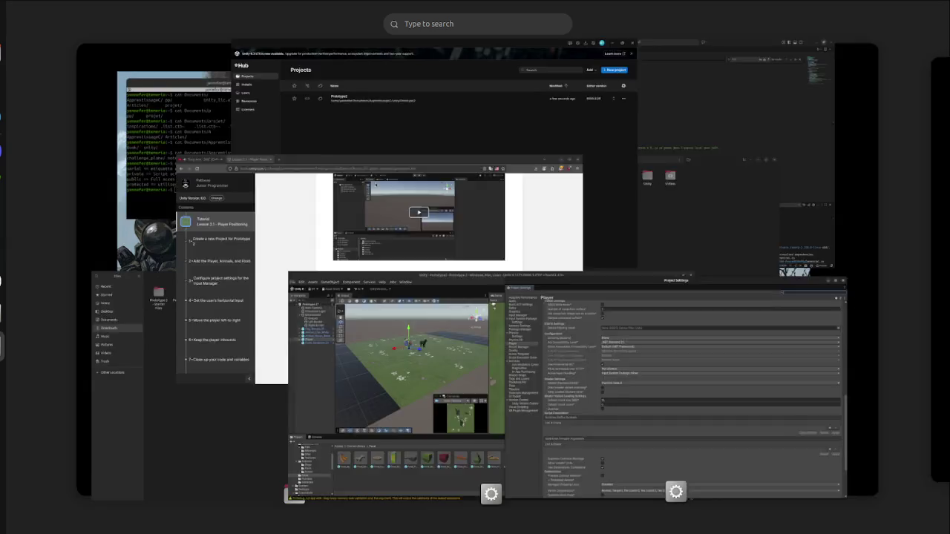
{"action": "left_click", "coordinate": [371, 245]}
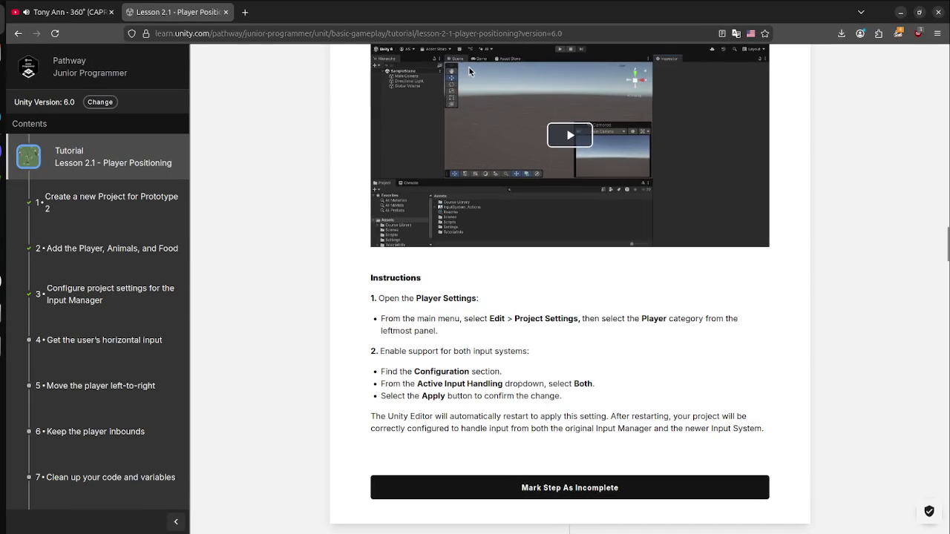
Step: Scroll through Player > Other Settings to the Configuration section showing Active Input Handling
{"action": "key", "text": "super"}
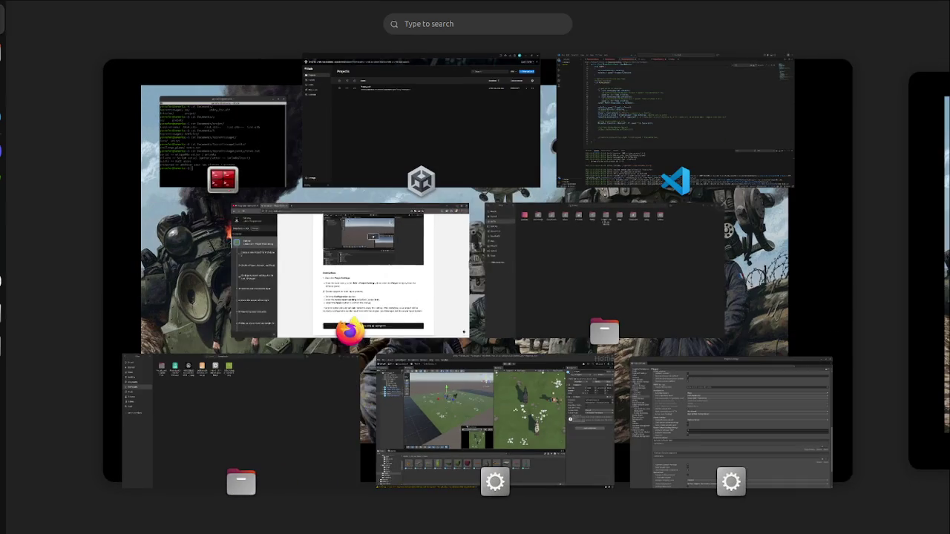
{"action": "left_click", "coordinate": [494, 420]}
{"action": "scroll", "coordinate": [519, 297], "scroll_direction": "up", "scroll_amount": 2}
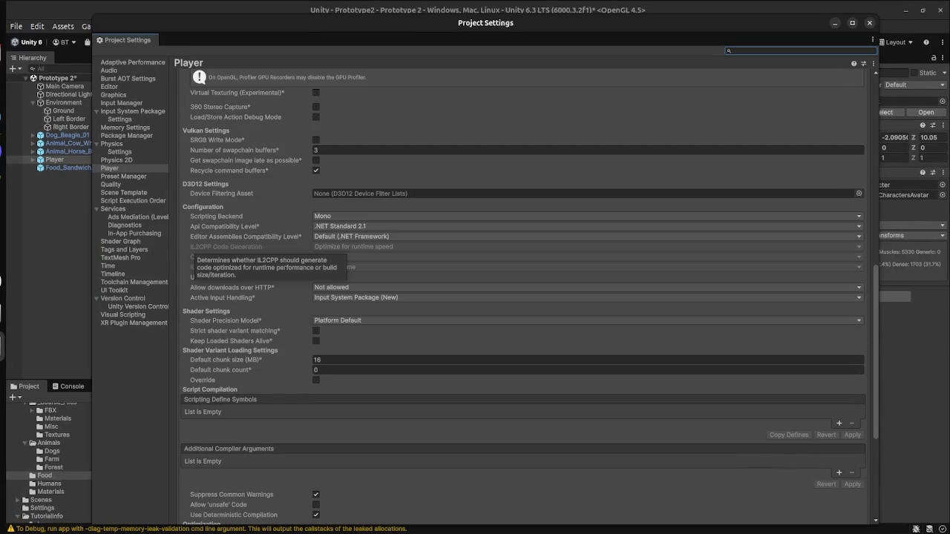
{"action": "scroll", "coordinate": [223, 252], "scroll_direction": "down", "scroll_amount": 6}
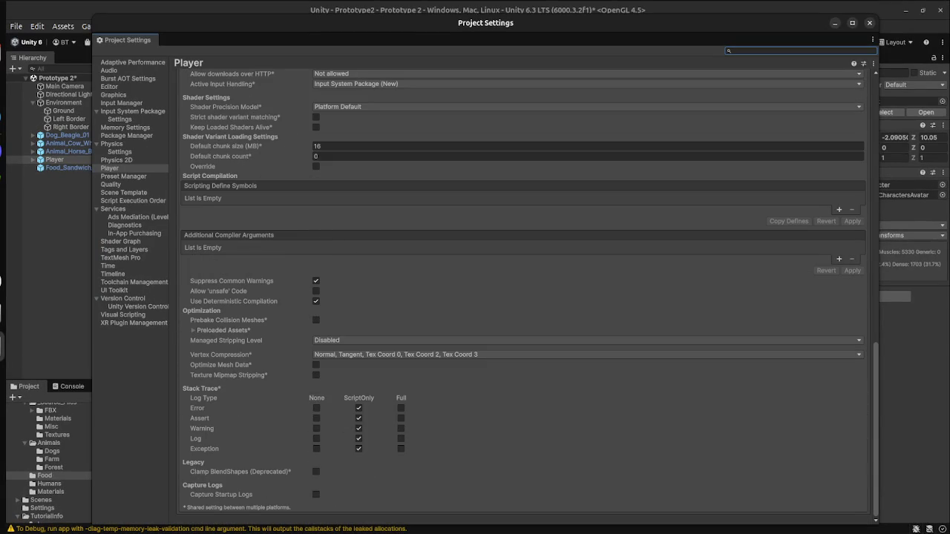
{"action": "scroll", "coordinate": [520, 297], "scroll_direction": "up", "scroll_amount": 3}
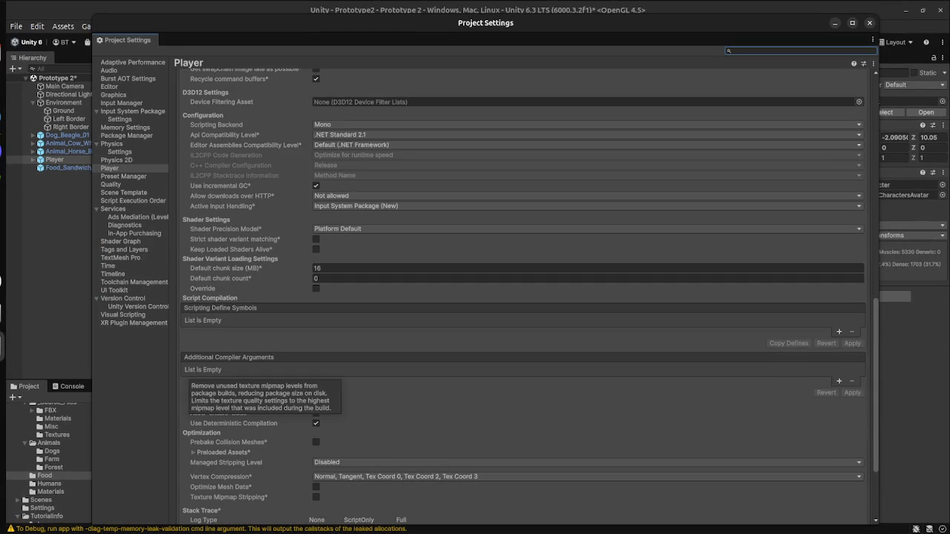
{"action": "scroll", "coordinate": [520, 297], "scroll_direction": "up", "scroll_amount": 8}
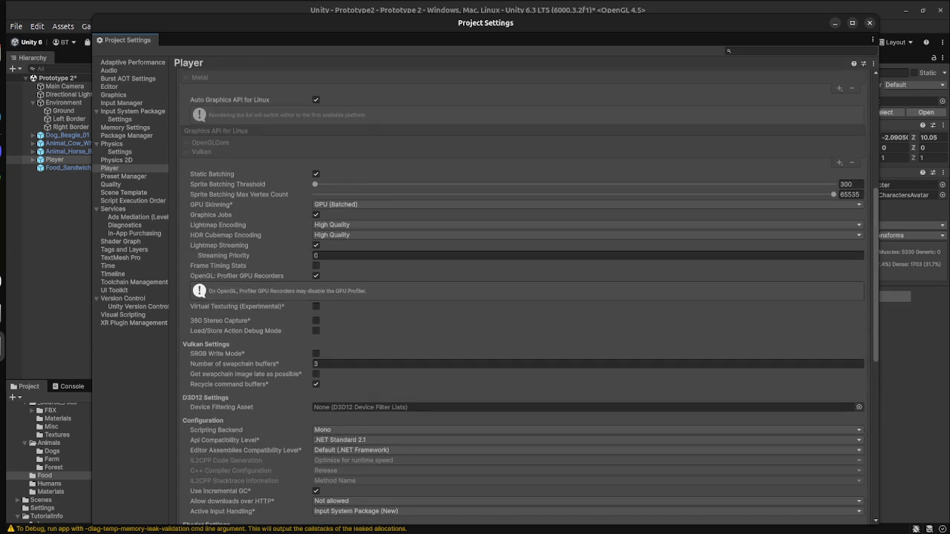
{"action": "scroll", "coordinate": [520, 297], "scroll_direction": "up", "scroll_amount": 6}
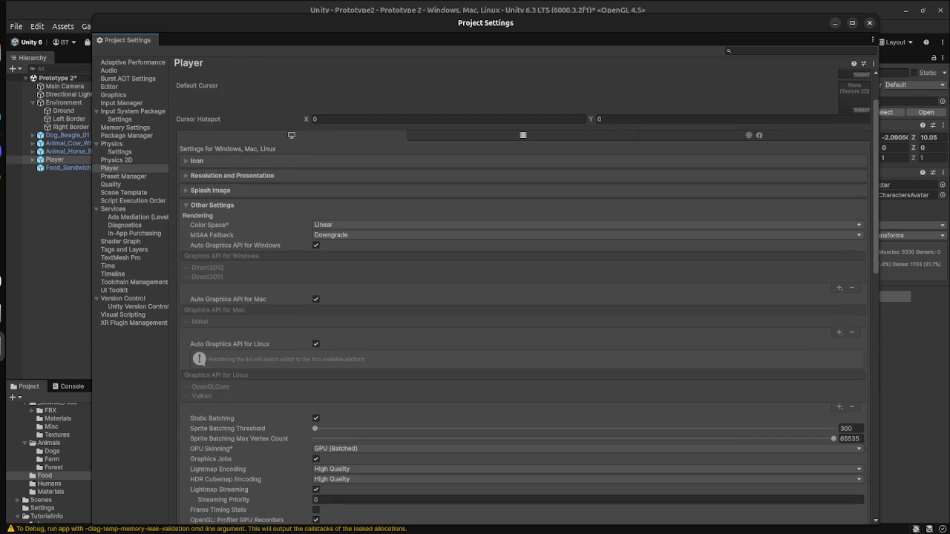
{"action": "scroll", "coordinate": [520, 297], "scroll_direction": "down", "scroll_amount": 4}
{"action": "scroll", "coordinate": [520, 297], "scroll_direction": "down", "scroll_amount": 2}
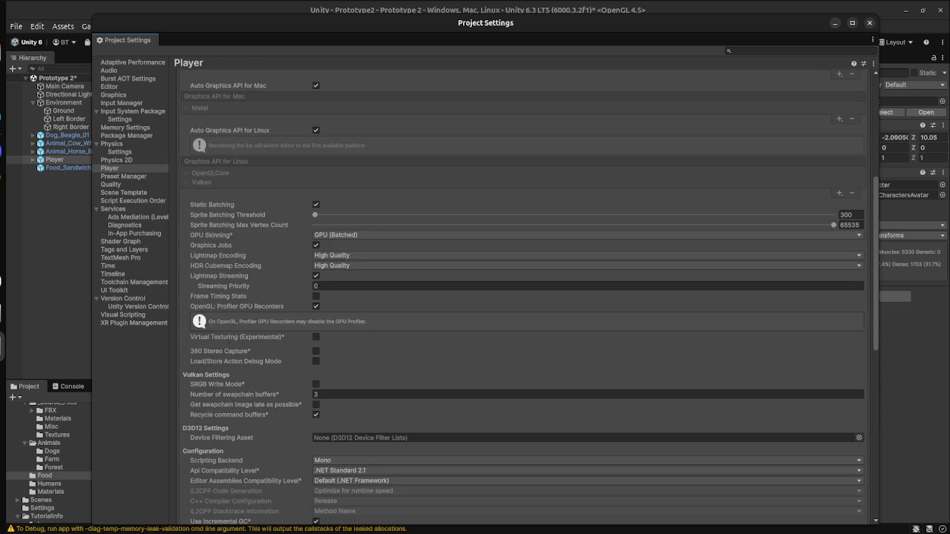
{"action": "scroll", "coordinate": [245, 297], "scroll_direction": "down", "scroll_amount": 3}
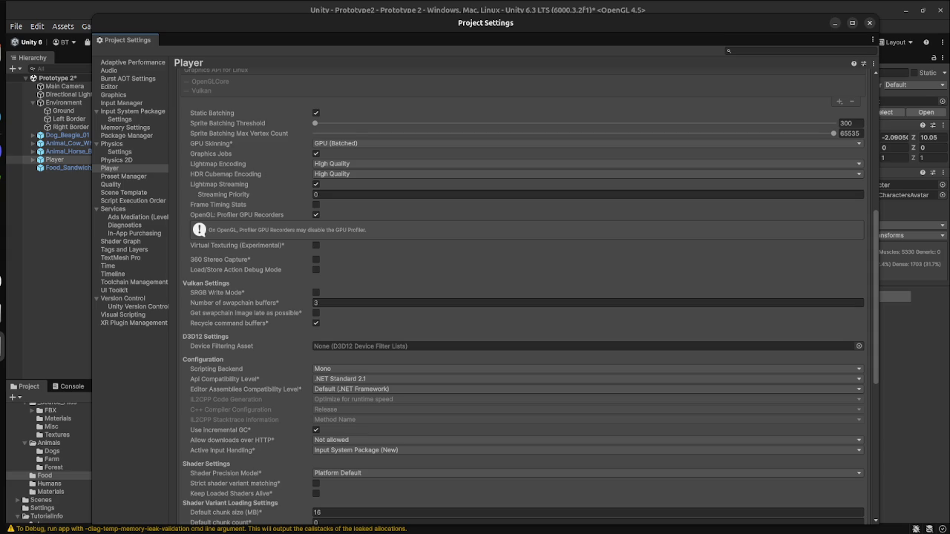
Step: Set Active Input Handling to Both, accept the editor restart, and save the Prototype 2 scene
{"action": "left_click", "coordinate": [356, 450]}
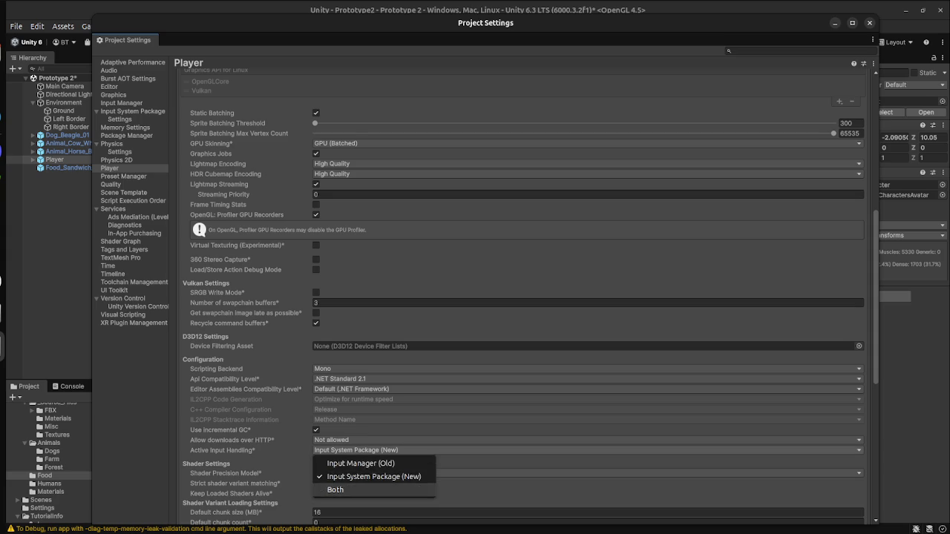
{"action": "left_click", "coordinate": [342, 490]}
{"action": "key", "text": "Return"}
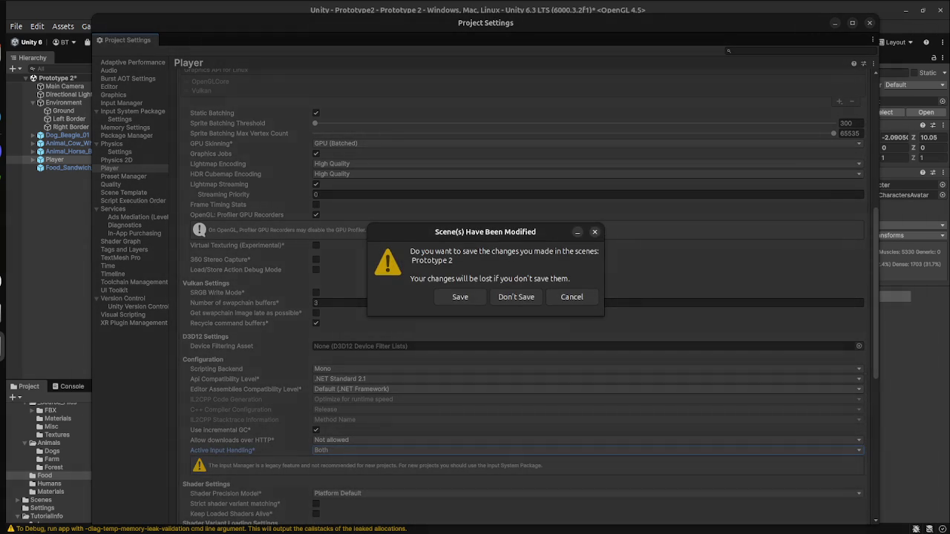
{"action": "key", "text": "Return"}
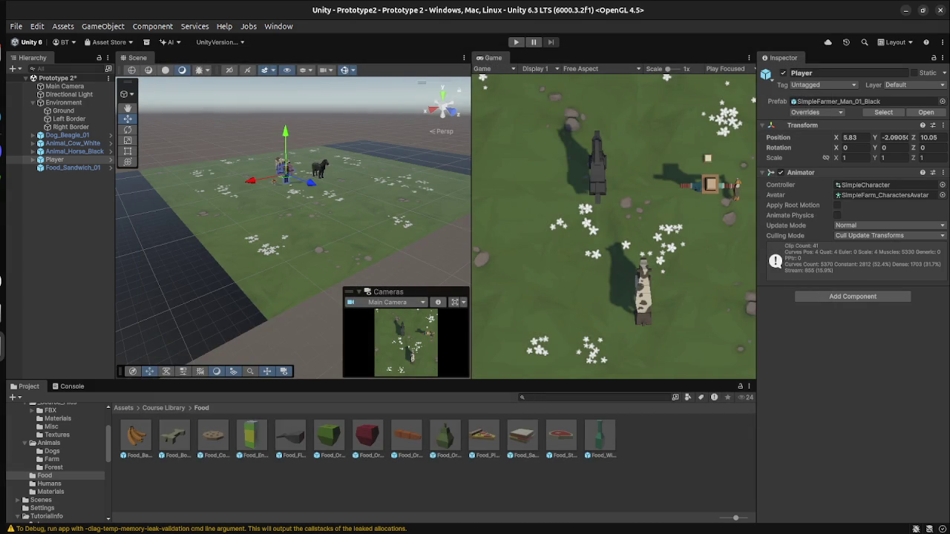
{"action": "key", "text": "super"}
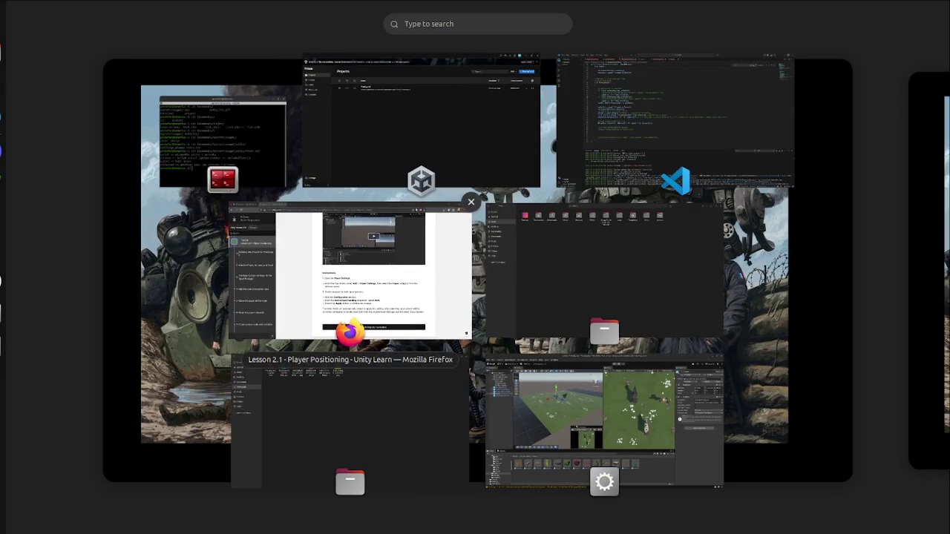
Step: Read step 3's input-handling notes and step 4's horizontal-input code on the lesson page
{"action": "left_click", "coordinate": [374, 272]}
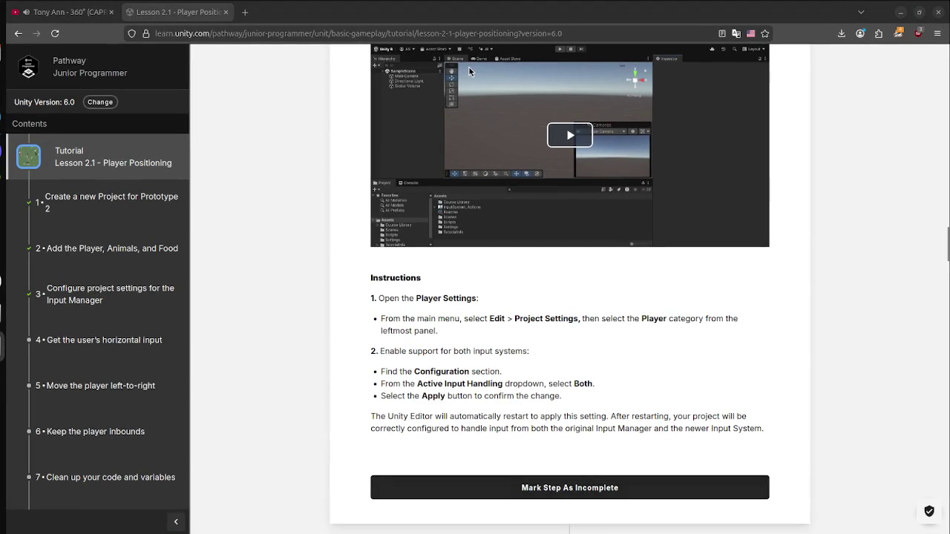
{"action": "scroll", "coordinate": [569, 297], "scroll_direction": "down", "scroll_amount": 6}
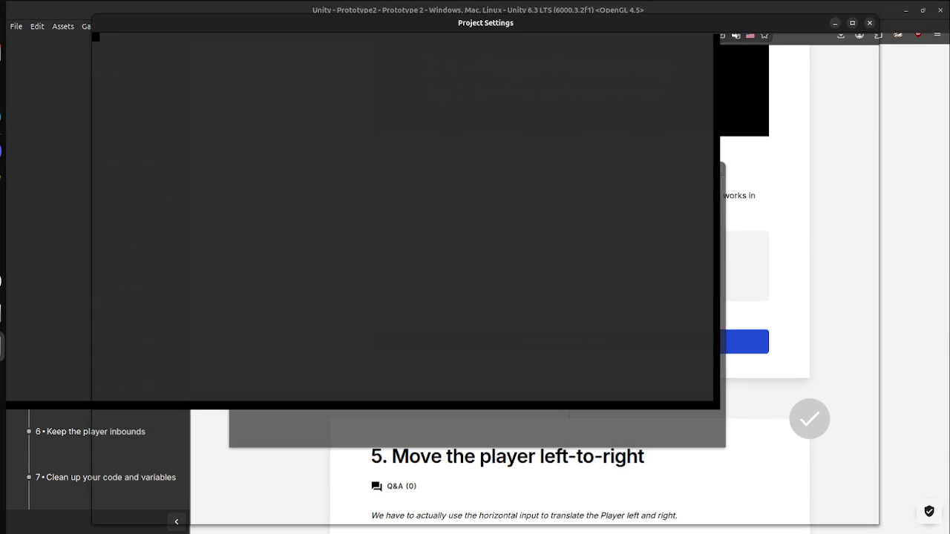
{"action": "key", "text": "super"}
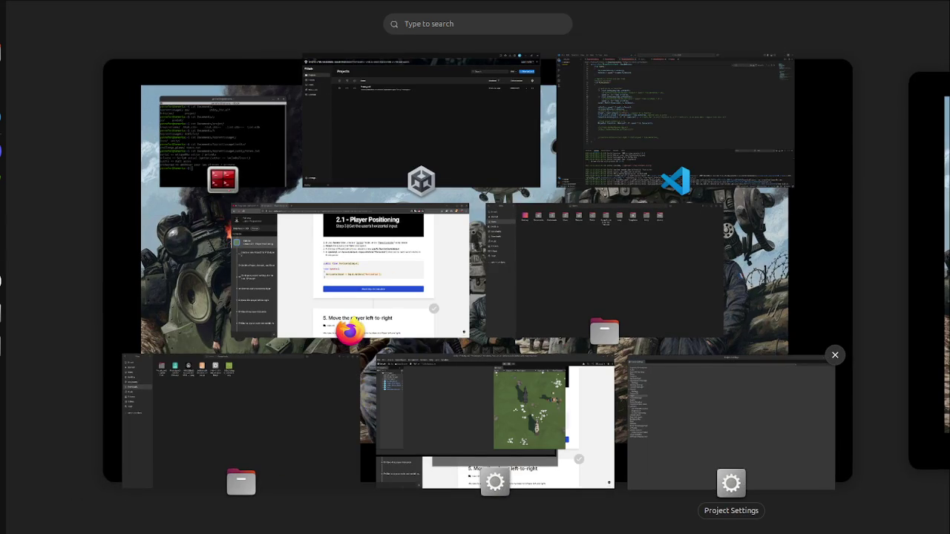
{"action": "key", "text": "super"}
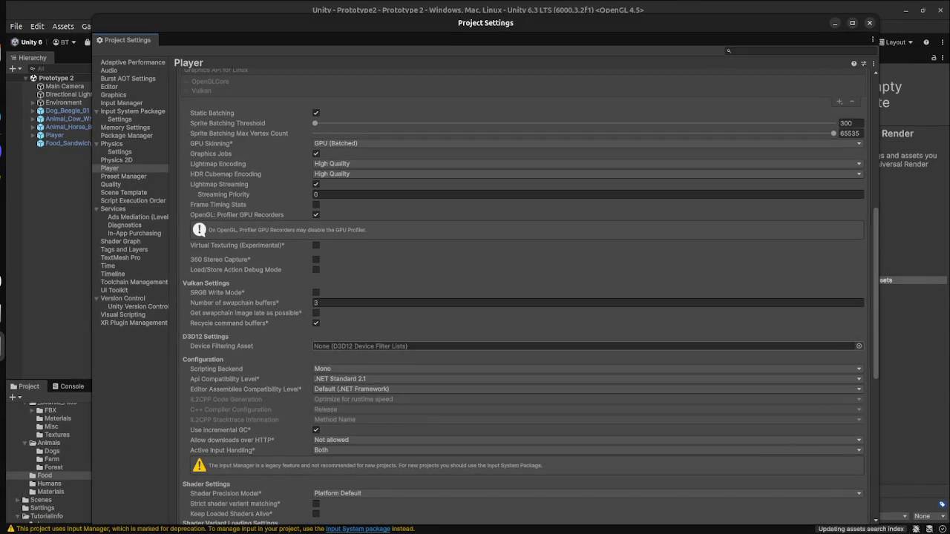
Step: In the main Unity window, open the Console and read the Input Manager deprecation warning
{"action": "key", "text": "super"}
{"action": "key", "text": "super"}
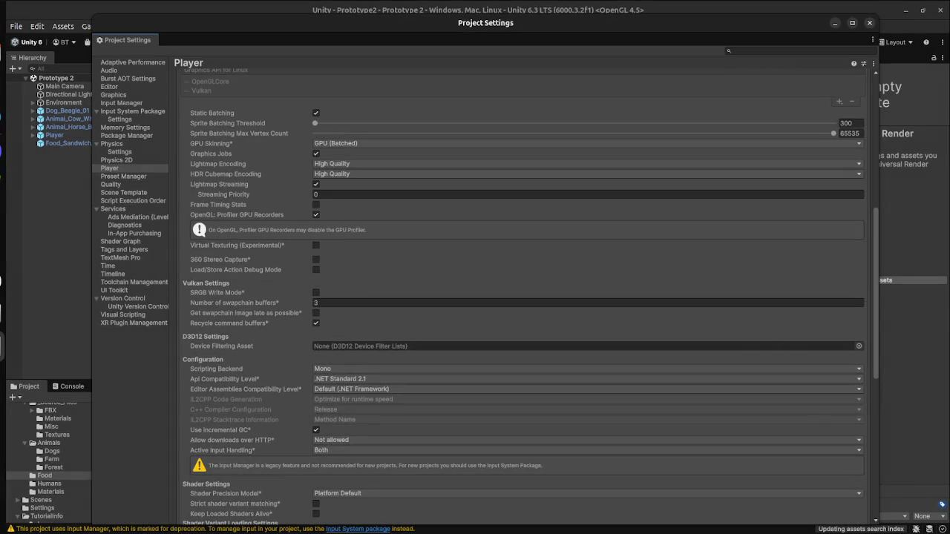
{"action": "key", "text": "super"}
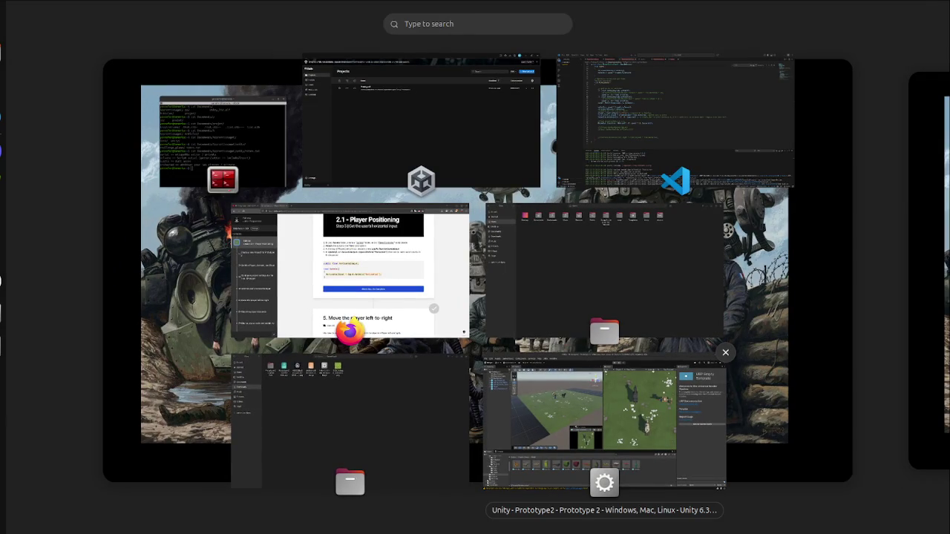
{"action": "left_click", "coordinate": [605, 423]}
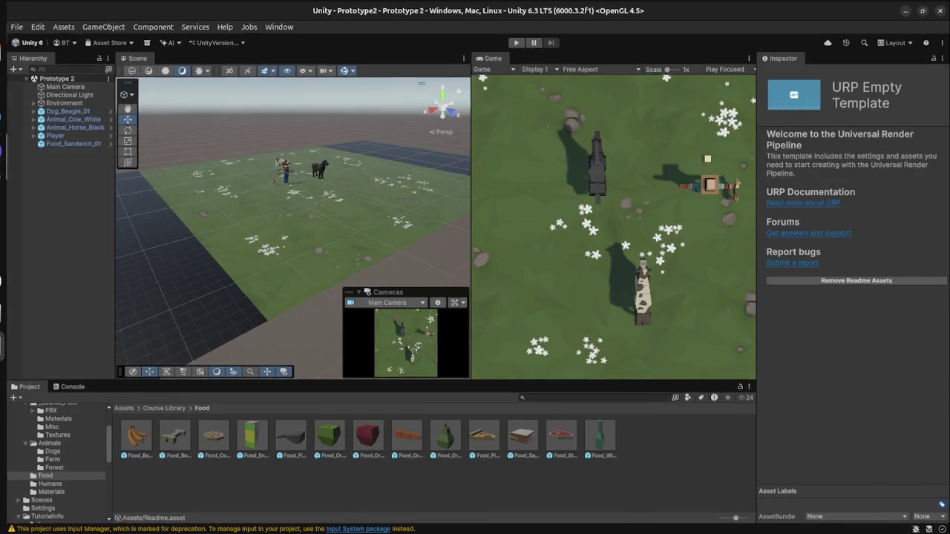
{"action": "key", "text": "ctrl+shift+c"}
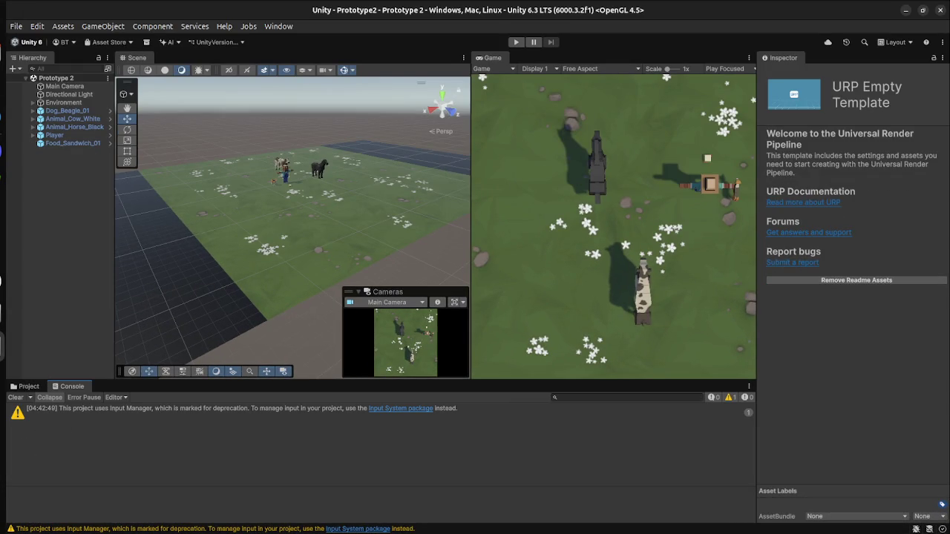
{"action": "left_click", "coordinate": [222, 409]}
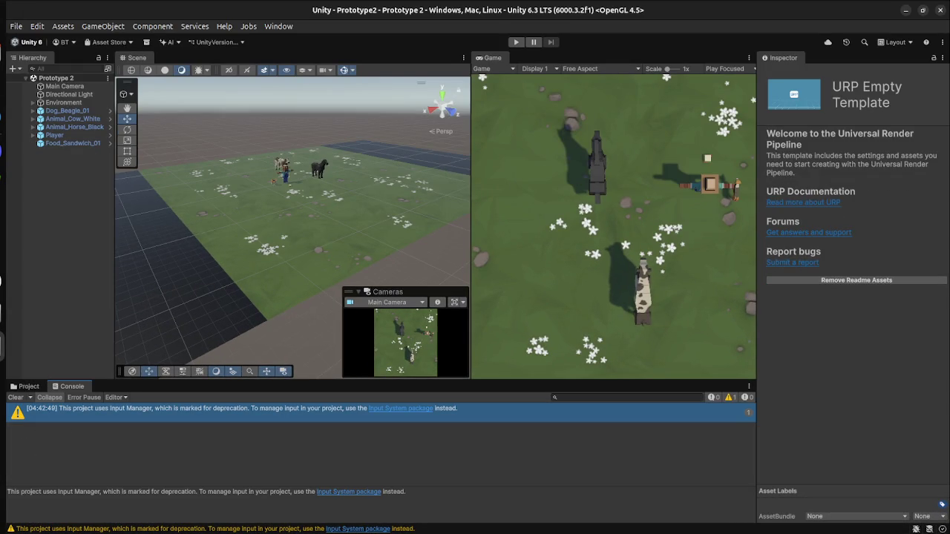
{"action": "left_click", "coordinate": [312, 223]}
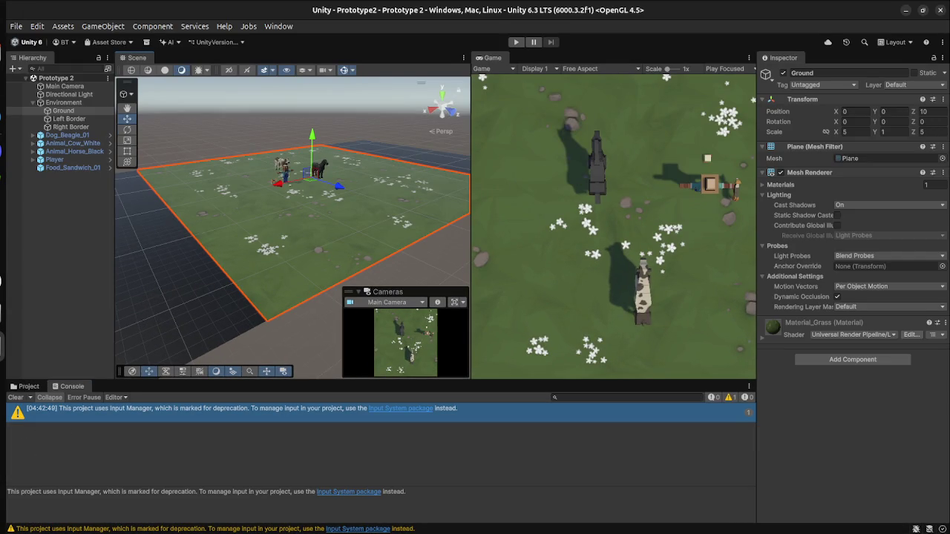
{"action": "key", "text": "super"}
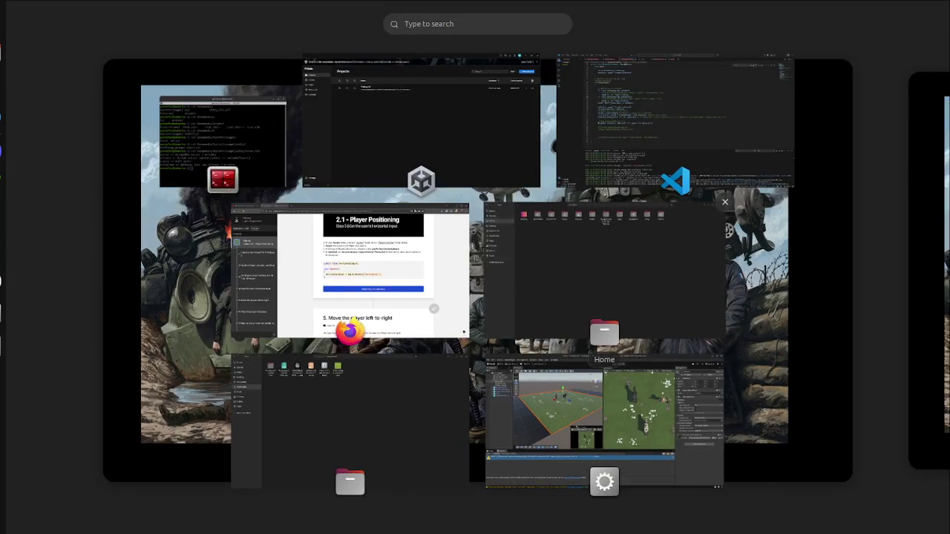
Step: Revisit the lesson page, then view the Console warning and go back to the Food assets in Unity
{"action": "left_click", "coordinate": [371, 268]}
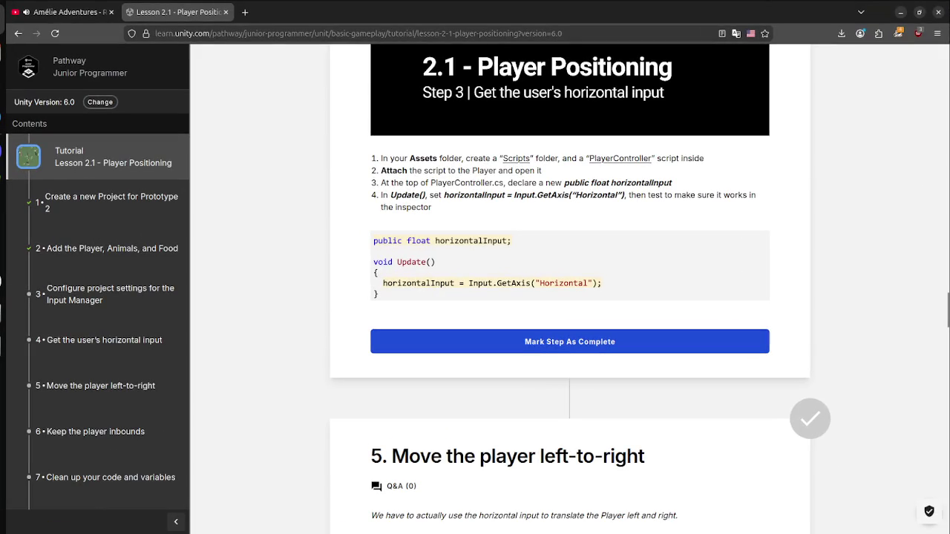
{"action": "key", "text": "super"}
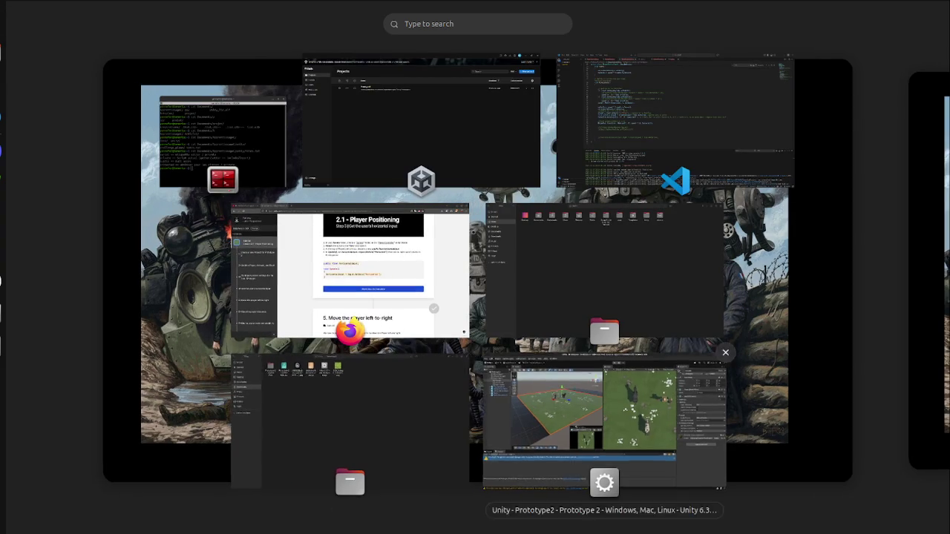
{"action": "left_click", "coordinate": [604, 415]}
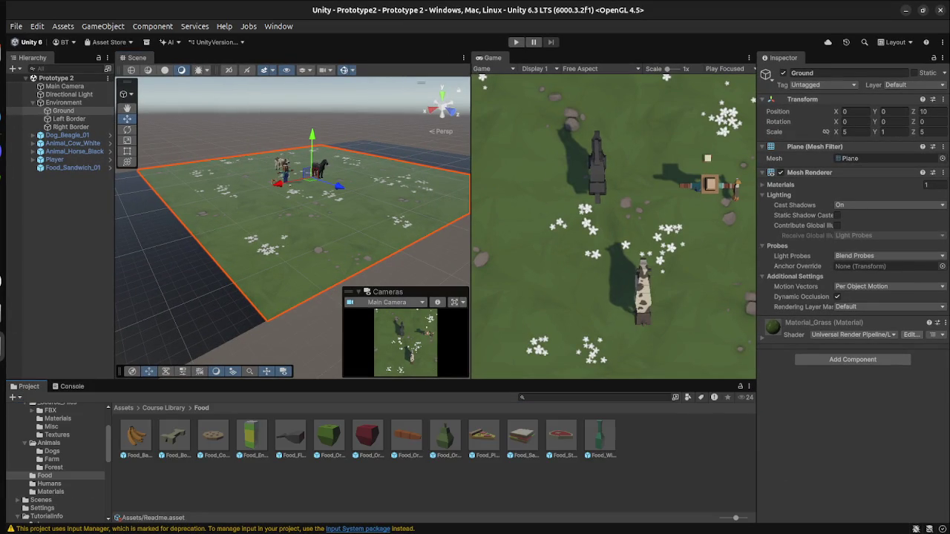
{"action": "scroll", "coordinate": [55, 465], "scroll_direction": "up", "scroll_amount": 2}
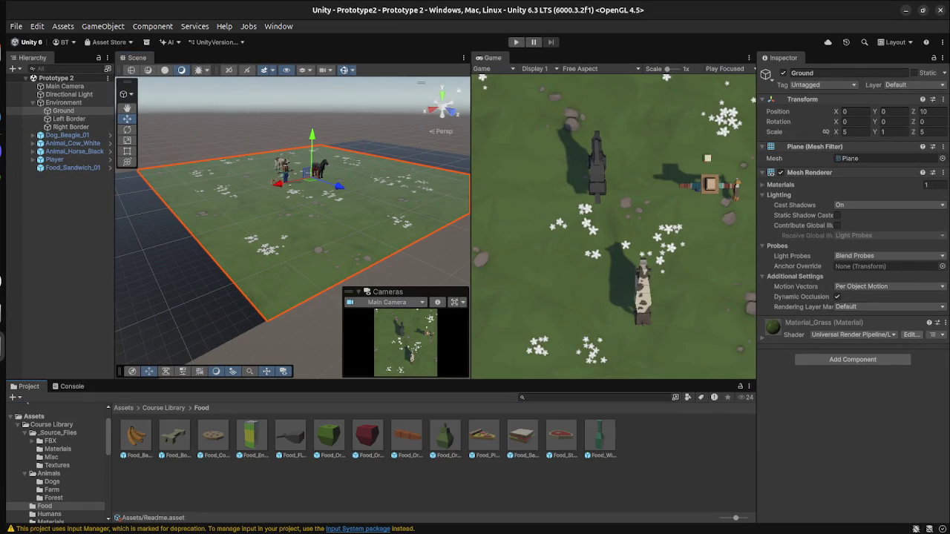
{"action": "left_click", "coordinate": [72, 386]}
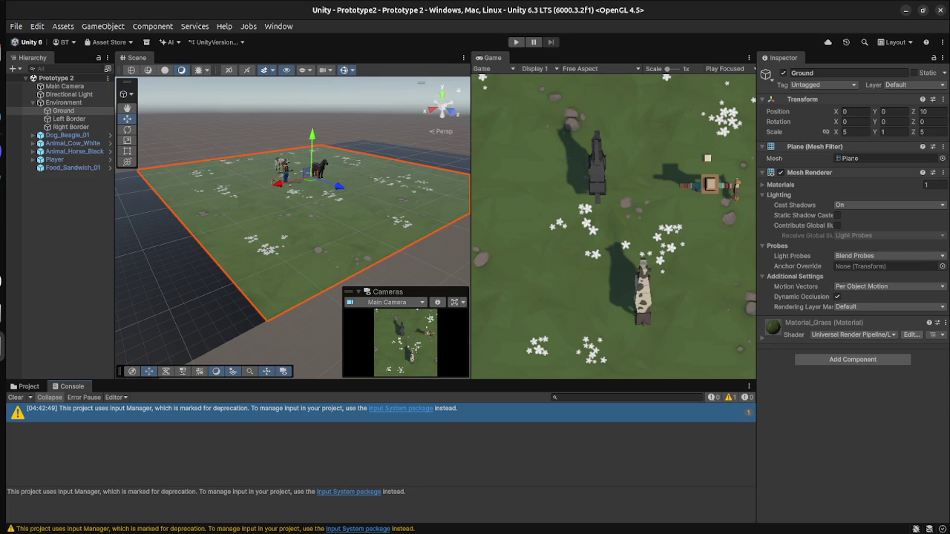
{"action": "left_click", "coordinate": [27, 386]}
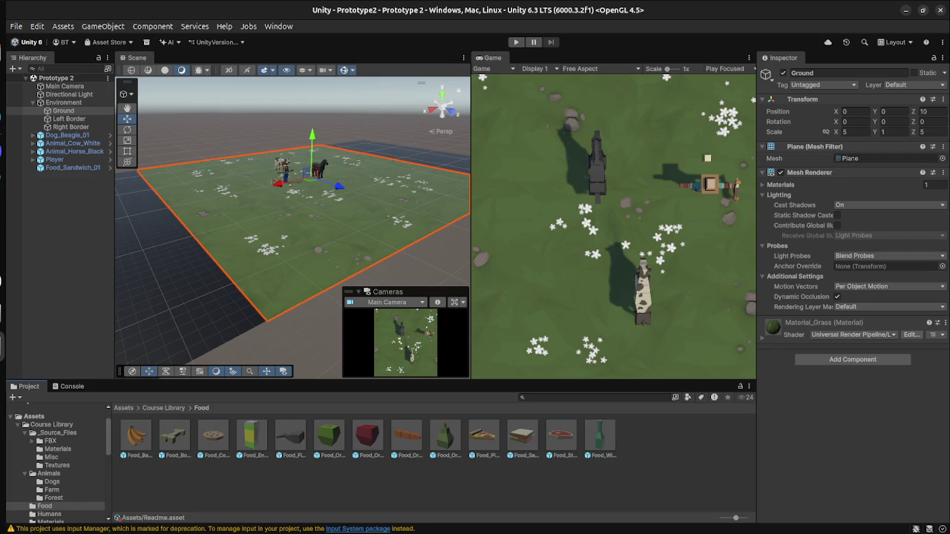
{"action": "scroll", "coordinate": [55, 464], "scroll_direction": "down", "scroll_amount": 3}
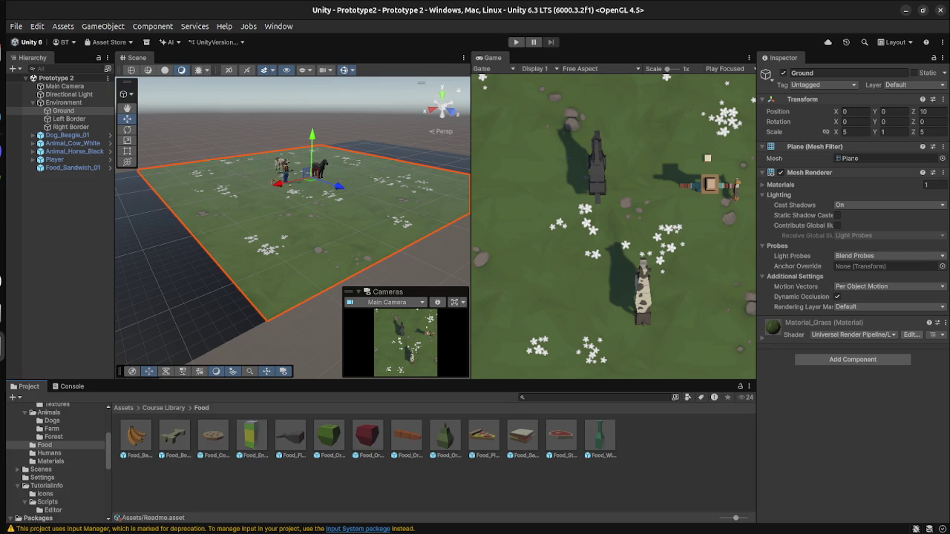
Step: Find 'Scripts' in the lesson's step 1 instructions, then return to the Unity editor
{"action": "key", "text": "super"}
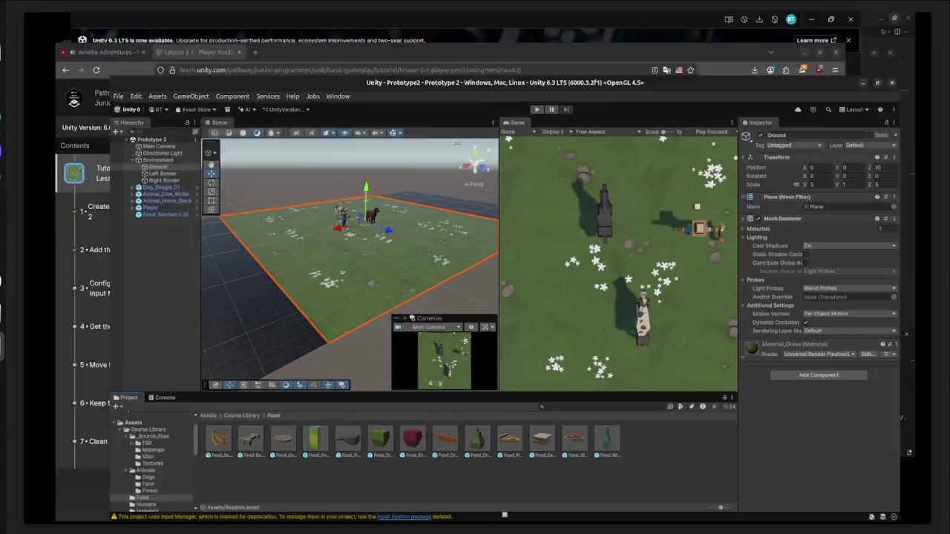
{"action": "left_click", "coordinate": [350, 271]}
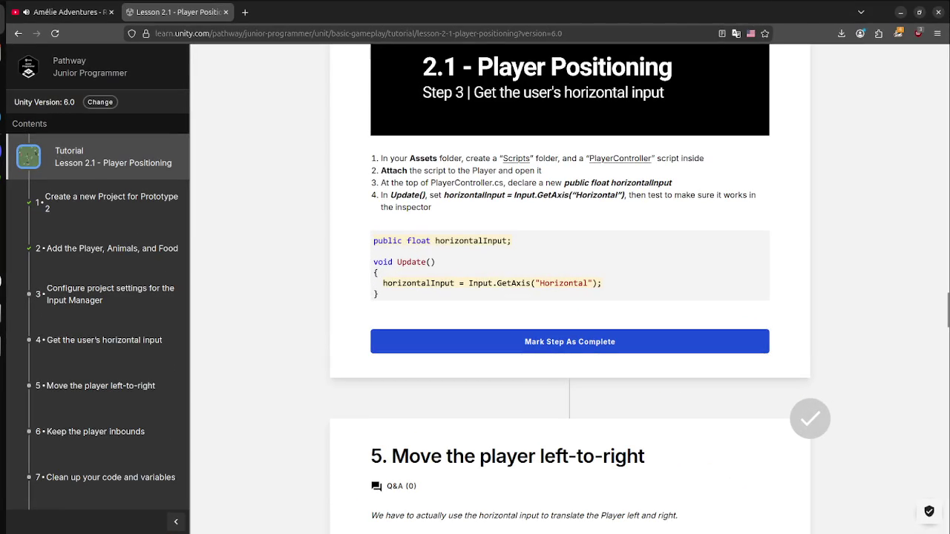
{"action": "key", "text": "super"}
{"action": "key", "text": "super"}
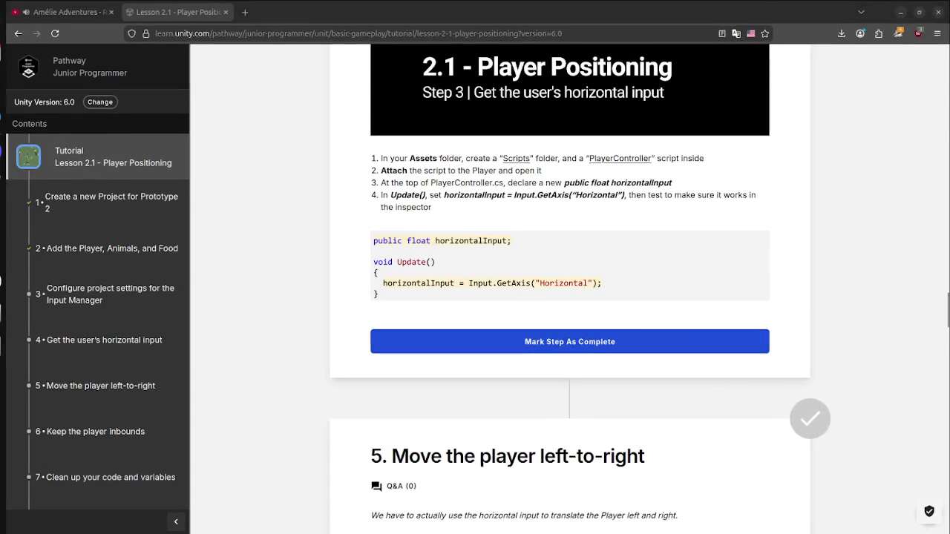
{"action": "double_click", "coordinate": [518, 158]}
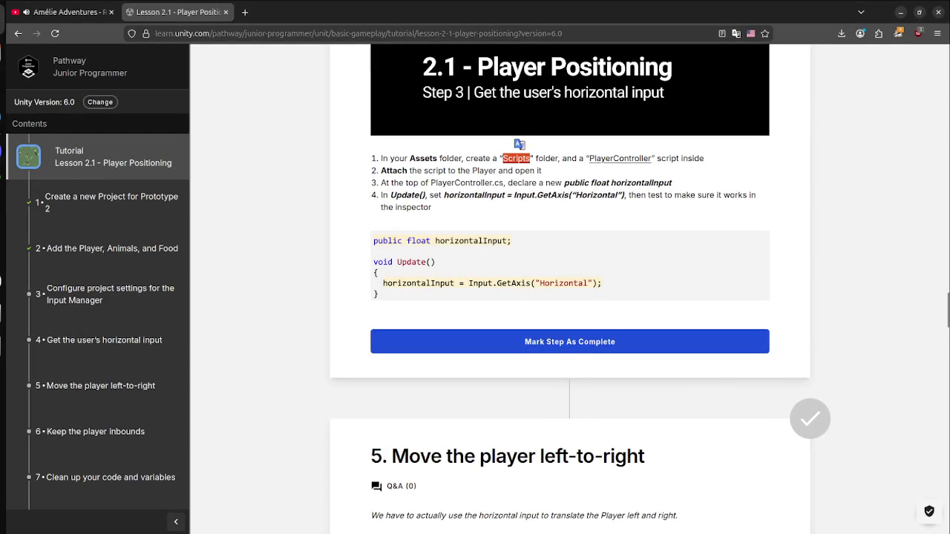
{"action": "key", "text": "super"}
{"action": "left_click", "coordinate": [605, 419]}
Step: Close the two file-manager windows and the terminal, then return to Unity's Assets folder
{"action": "key", "text": "super"}
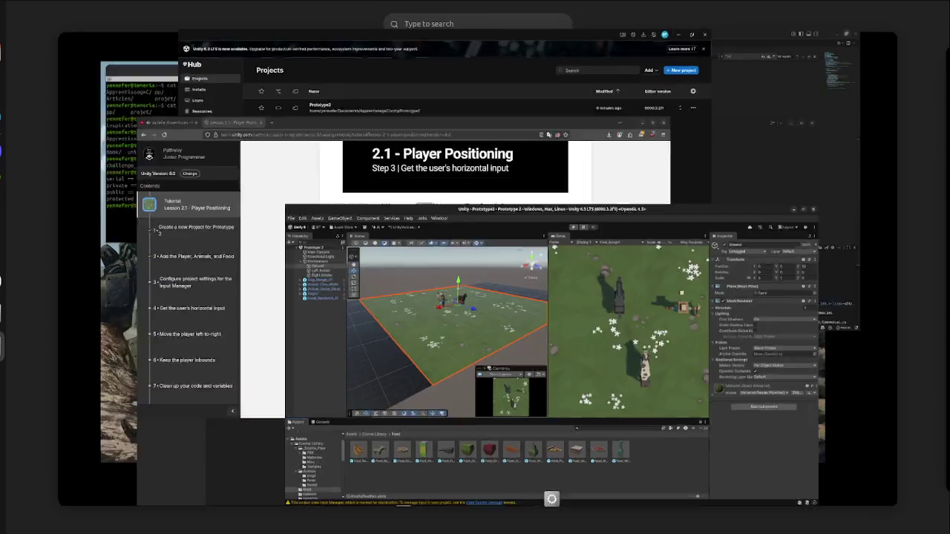
{"action": "left_click", "coordinate": [727, 202]}
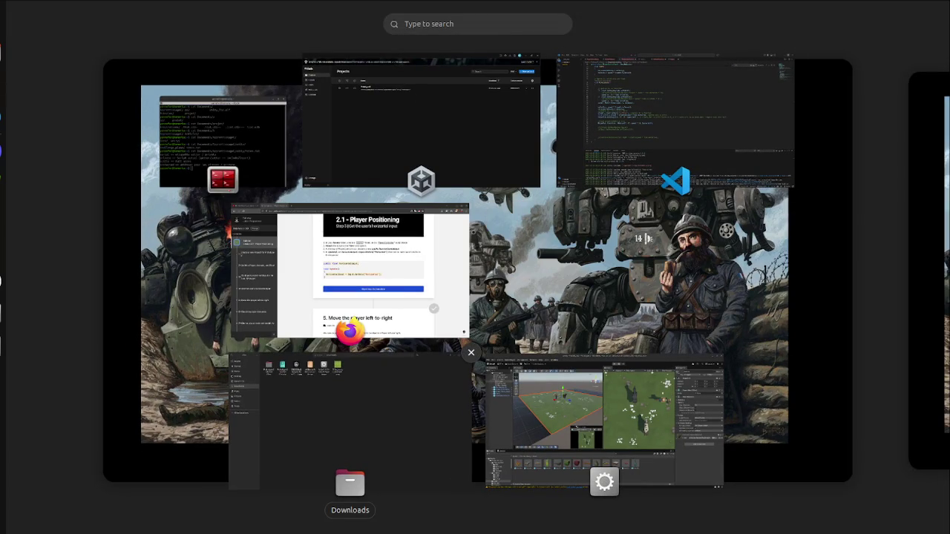
{"action": "left_click", "coordinate": [470, 352]}
{"action": "left_click", "coordinate": [286, 97]}
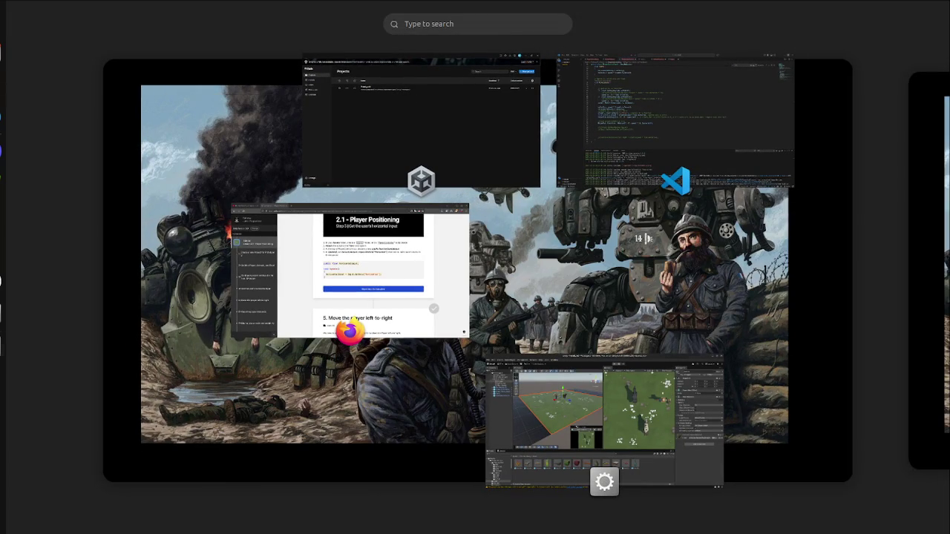
{"action": "left_click", "coordinate": [371, 267]}
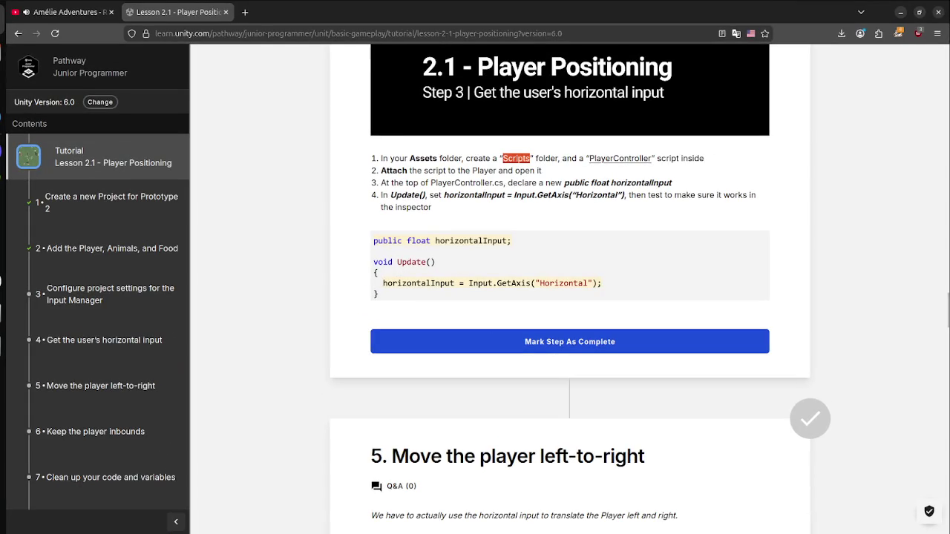
{"action": "key", "text": "super"}
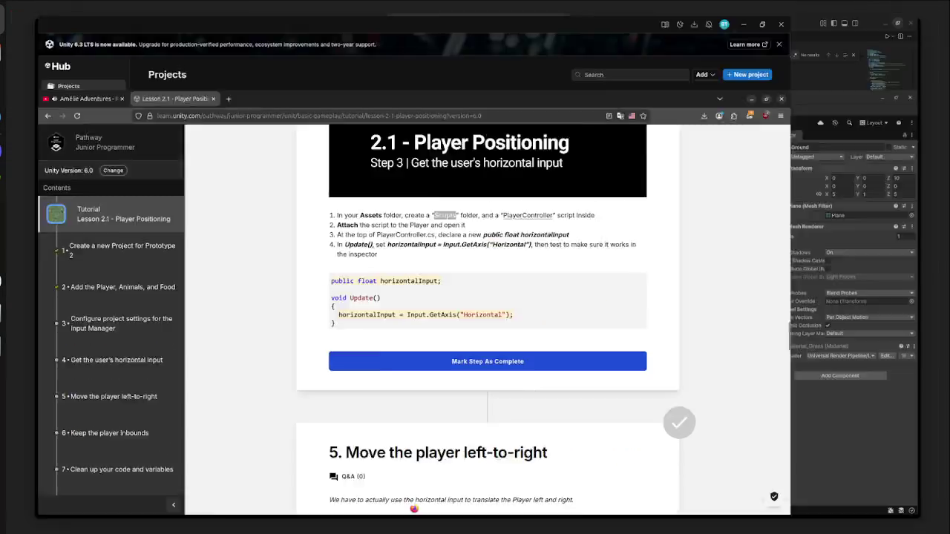
{"action": "left_click", "coordinate": [710, 393]}
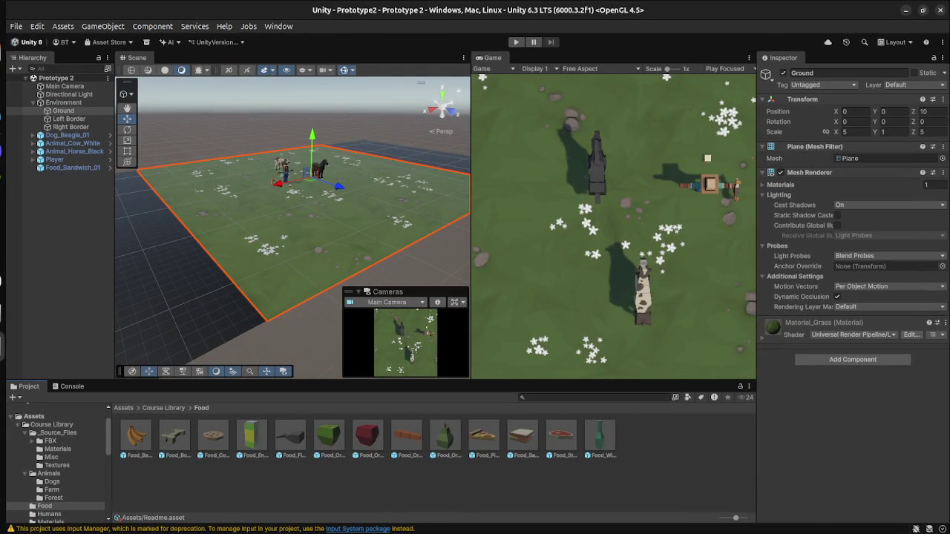
{"action": "right_click", "coordinate": [29, 416]}
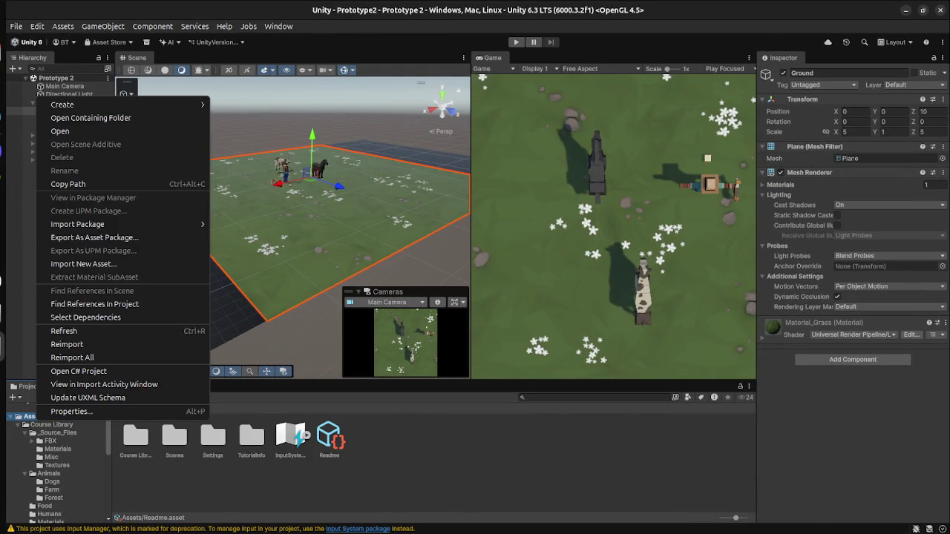
Step: Create a new folder named Scripts inside Assets and open it, confirming it's empty
{"action": "key", "text": "Escape"}
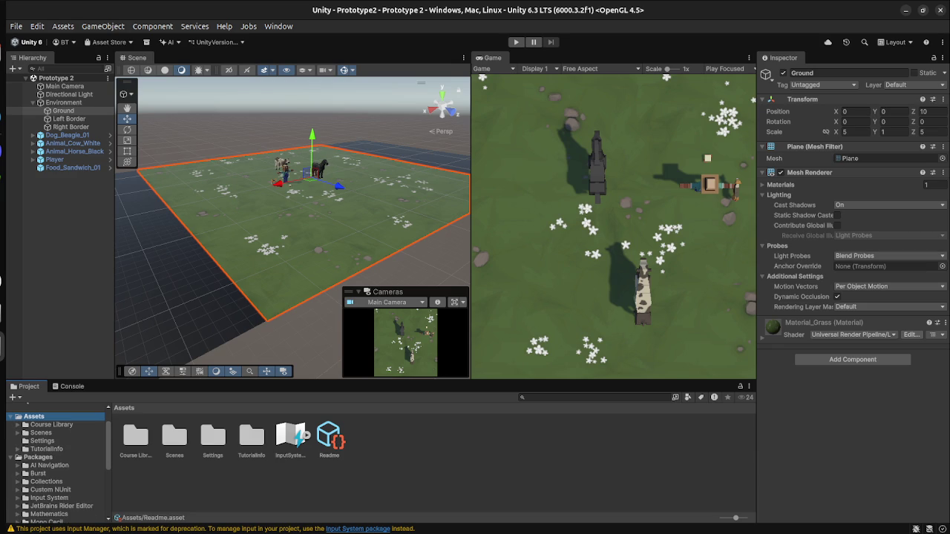
{"action": "right_click", "coordinate": [41, 417]}
{"action": "right_click", "coordinate": [382, 457]}
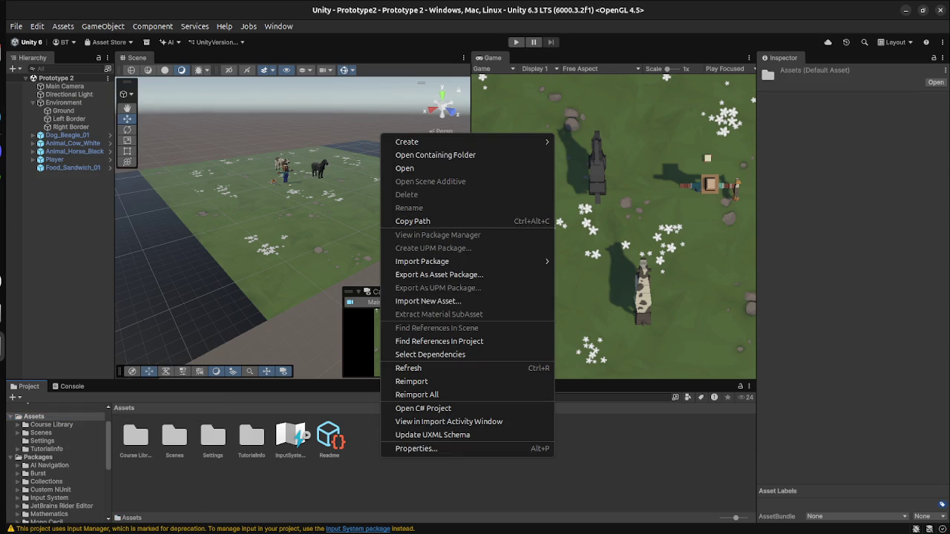
{"action": "mouse_move", "coordinate": [415, 142]}
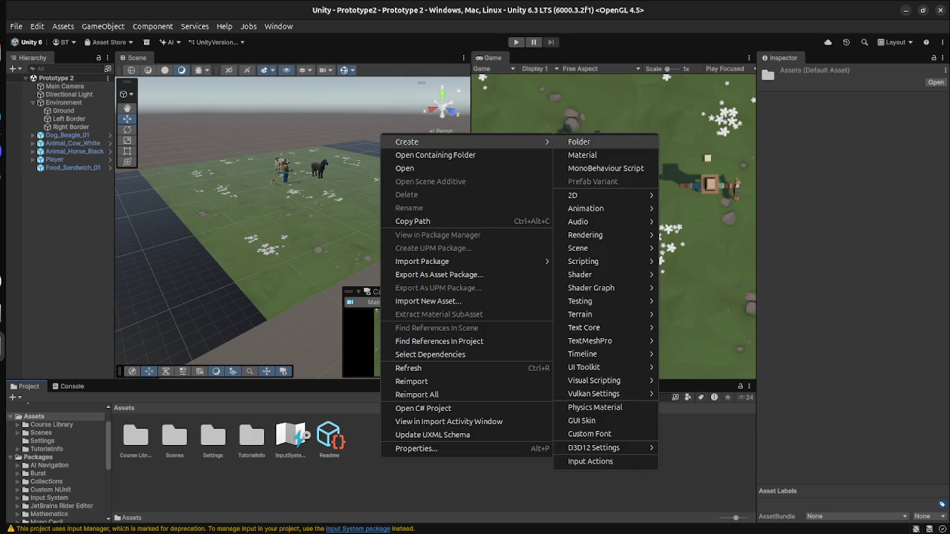
{"action": "left_click", "coordinate": [576, 142]}
{"action": "type", "text": "Scripts"}
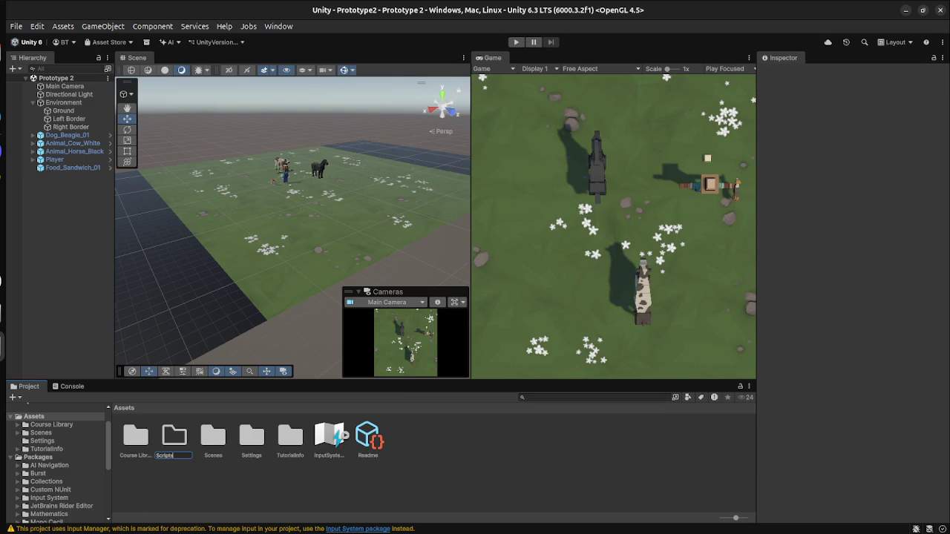
{"action": "key", "text": "Return"}
{"action": "key", "text": "Return"}
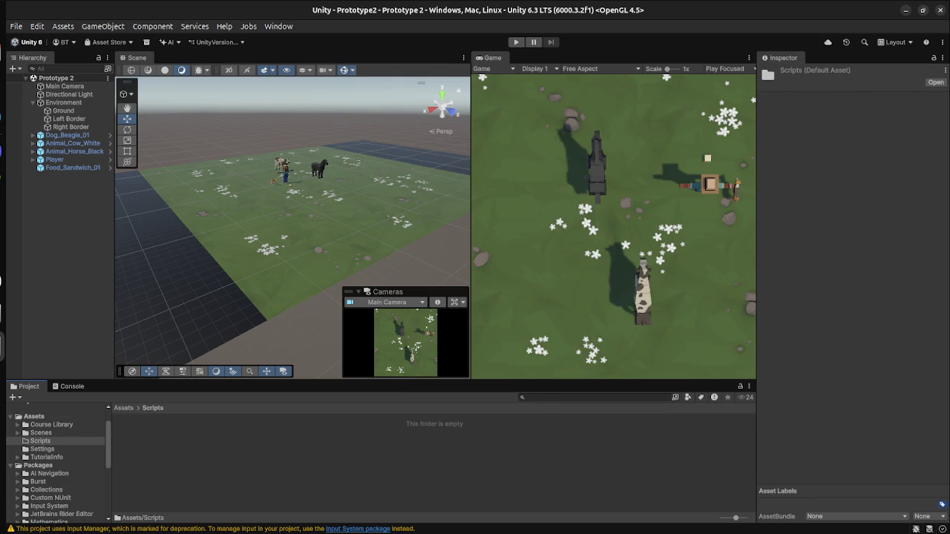
{"action": "right_click", "coordinate": [373, 452]}
Step: Add an Empty C# Script to the Scripts folder named PlayerController
{"action": "mouse_move", "coordinate": [401, 140]}
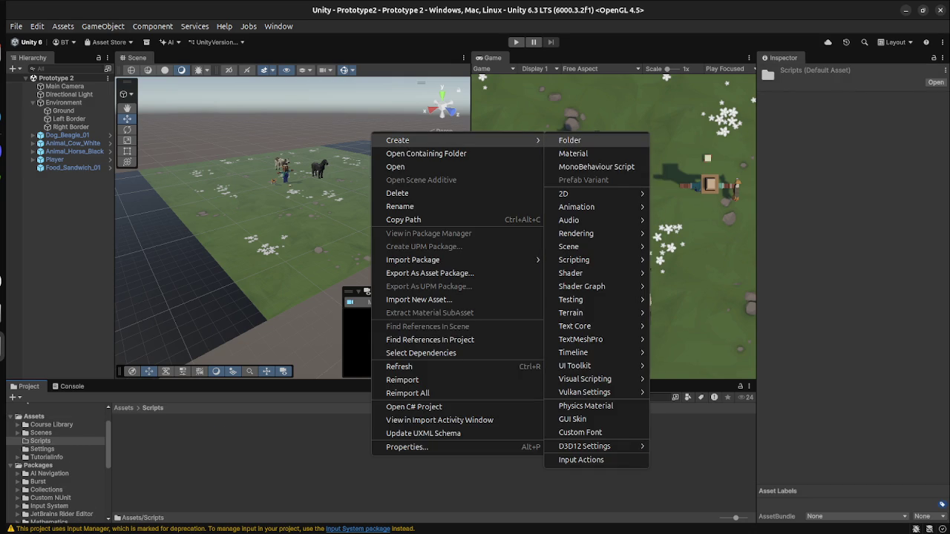
{"action": "mouse_move", "coordinate": [564, 193]}
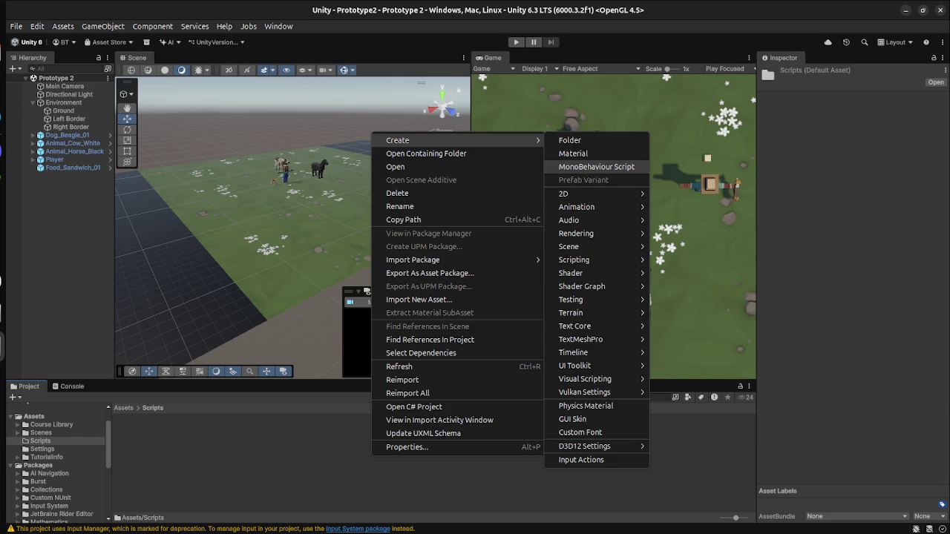
{"action": "mouse_move", "coordinate": [575, 326]}
{"action": "mouse_move", "coordinate": [574, 259]}
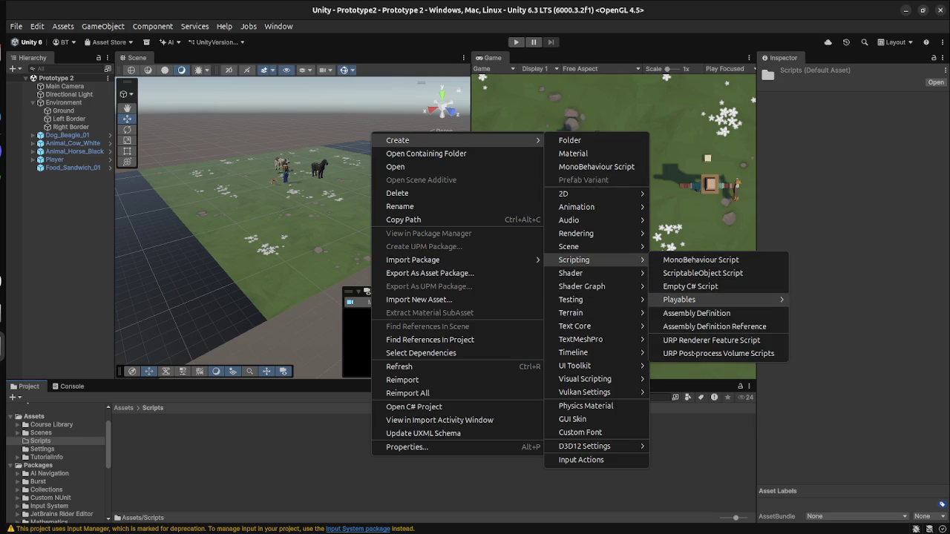
{"action": "left_click", "coordinate": [691, 286]}
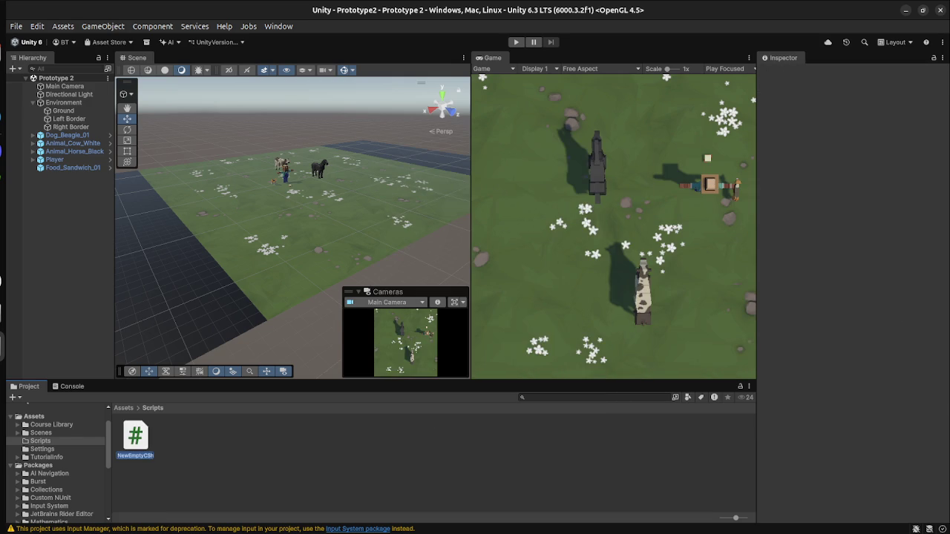
{"action": "type", "text": "PlayerCo"}
{"action": "type", "text": "roller"}
{"action": "key", "text": "Return"}
Step: Switch to the Unity Learn tutorial page in the browser
{"action": "key", "text": "super"}
{"action": "left_click", "coordinate": [320, 393]}
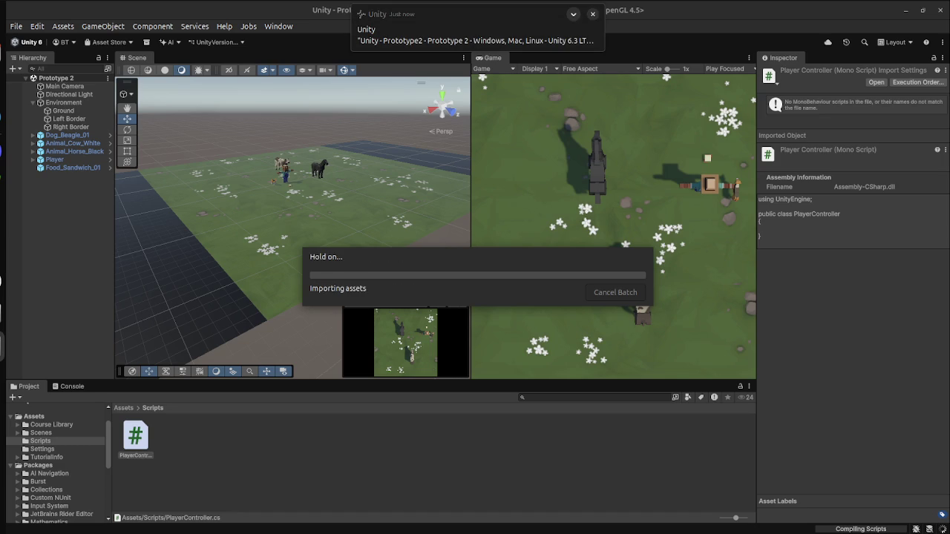
{"action": "key", "text": "super"}
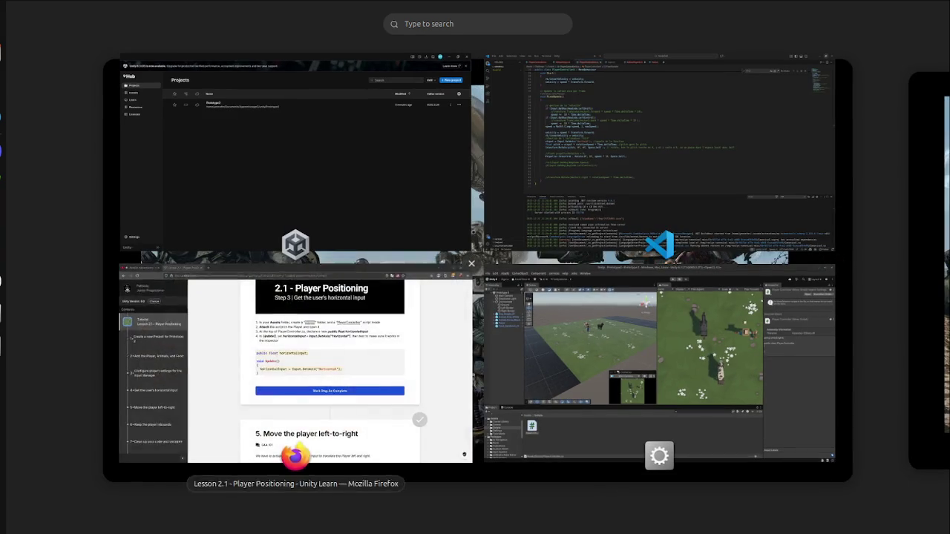
{"action": "left_click", "coordinate": [297, 357]}
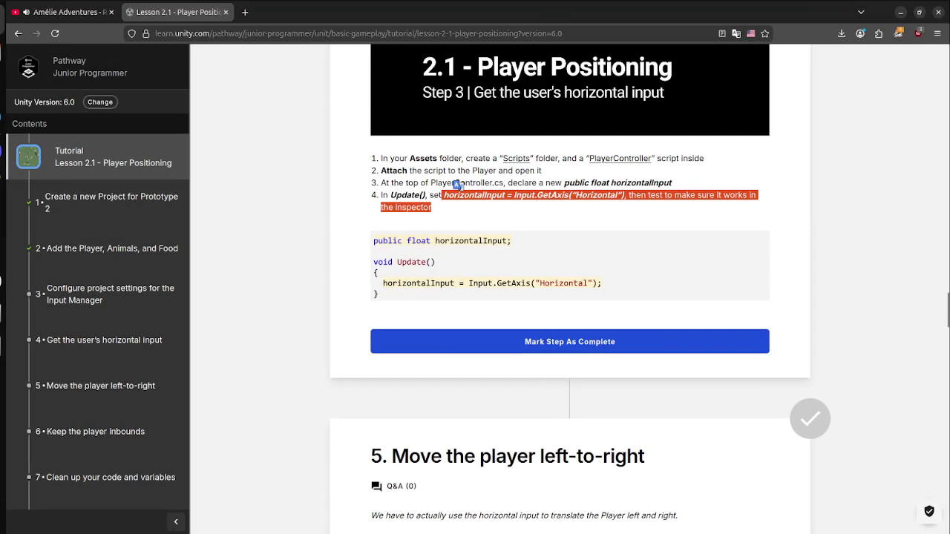
Step: Back in Unity, try attaching PlayerController to the Player and dismiss the can't-add-script error
{"action": "key", "text": "super"}
{"action": "left_click", "coordinate": [668, 401]}
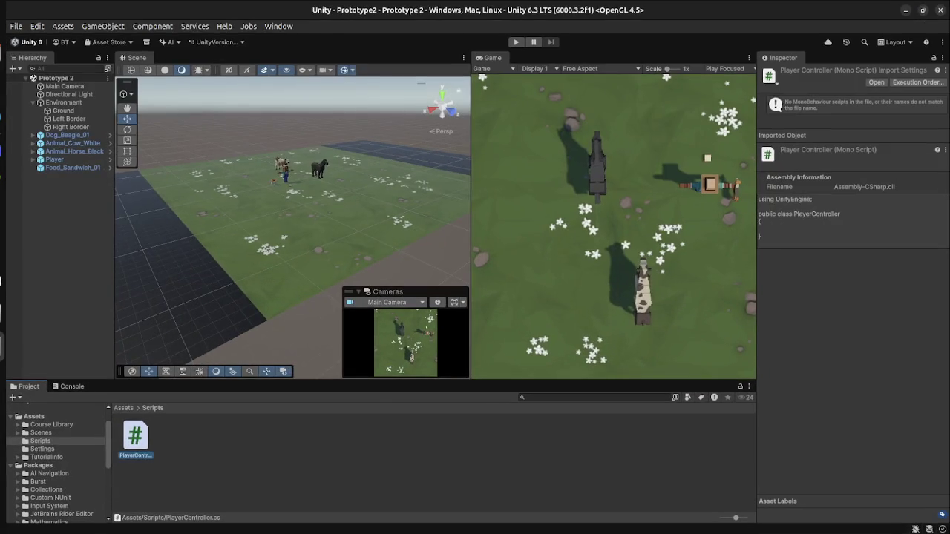
{"action": "left_click", "coordinate": [55, 159]}
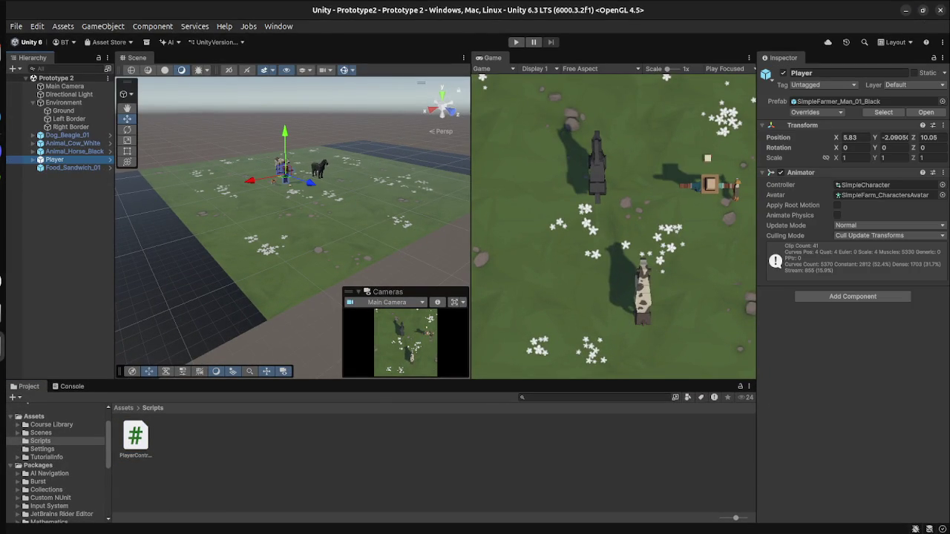
{"action": "mouse_move", "coordinate": [135, 437]}
{"action": "left_mouse_down"}
{"action": "mouse_move", "coordinate": [828, 338]}
{"action": "mouse_move", "coordinate": [854, 301]}
{"action": "left_mouse_up"}
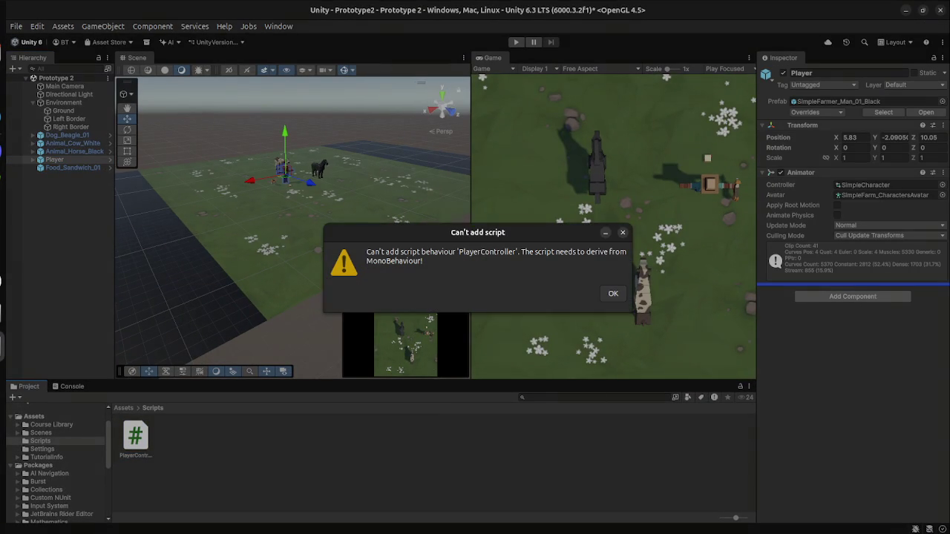
{"action": "left_click", "coordinate": [614, 293]}
Step: Delete the failed script and recreate PlayerController as a MonoBehaviour Script, then select Player
{"action": "left_click", "coordinate": [135, 438]}
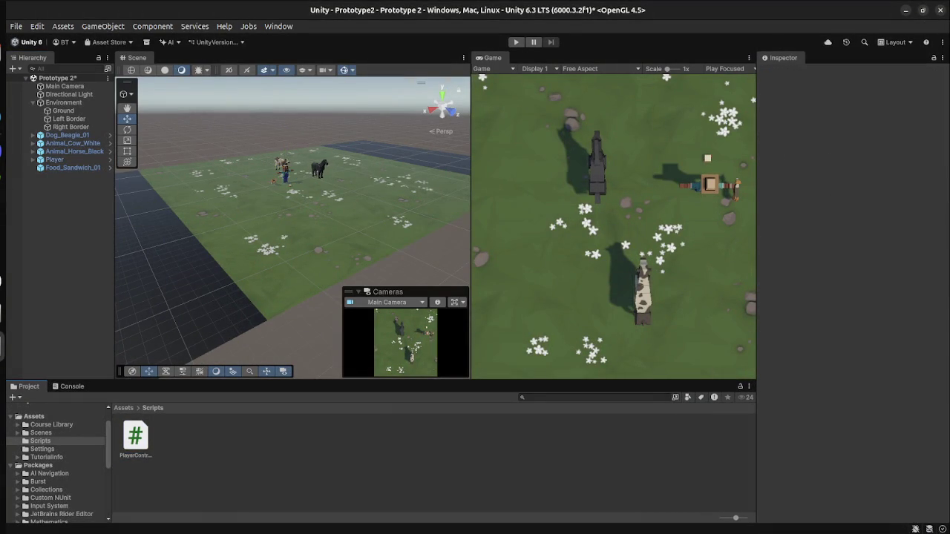
{"action": "key", "text": "Delete"}
{"action": "key", "text": "Return"}
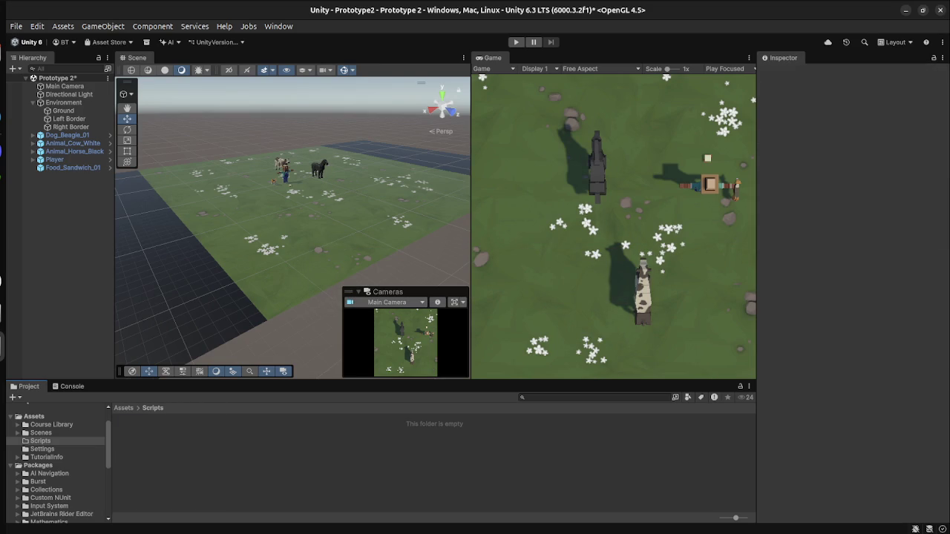
{"action": "right_click", "coordinate": [178, 446]}
{"action": "mouse_move", "coordinate": [296, 133]}
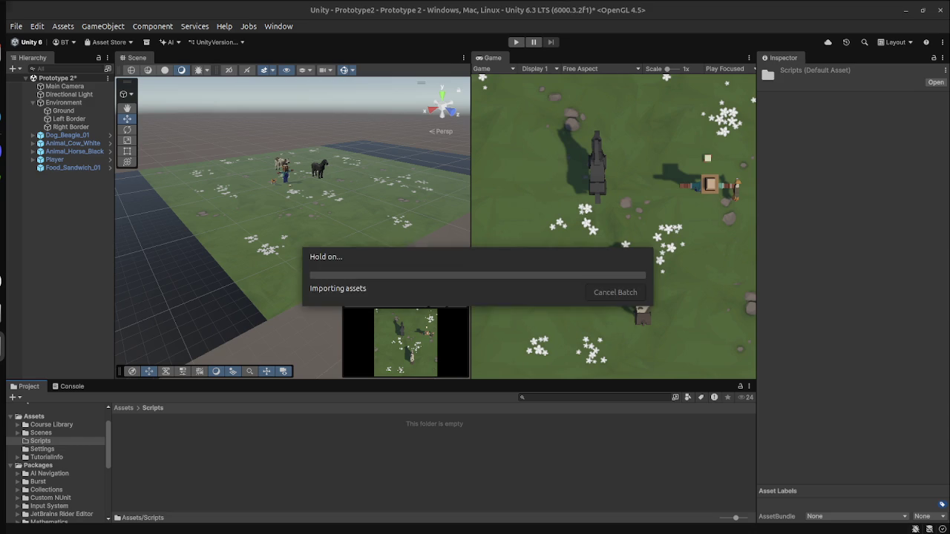
{"action": "type", "text": "PlayerControlle"}
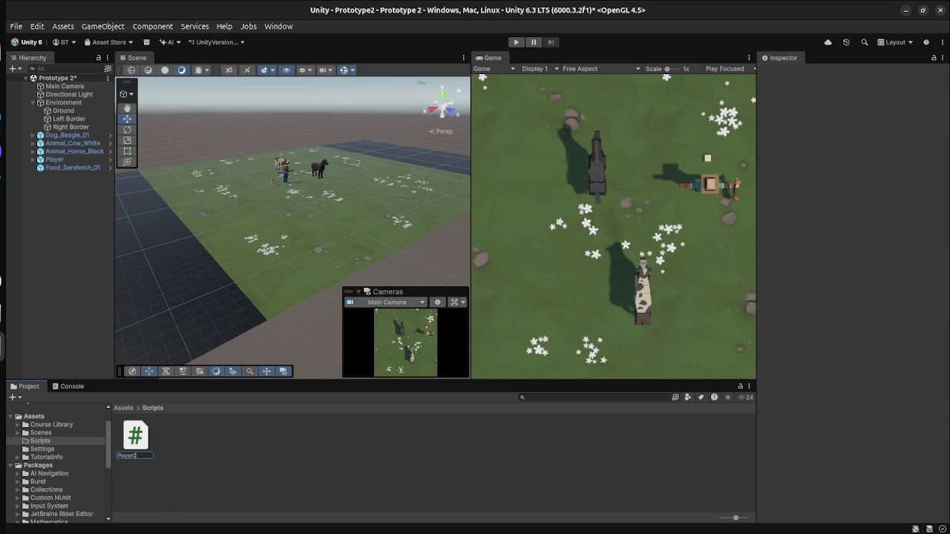
{"action": "type", "text": "r"}
{"action": "key", "text": "Return"}
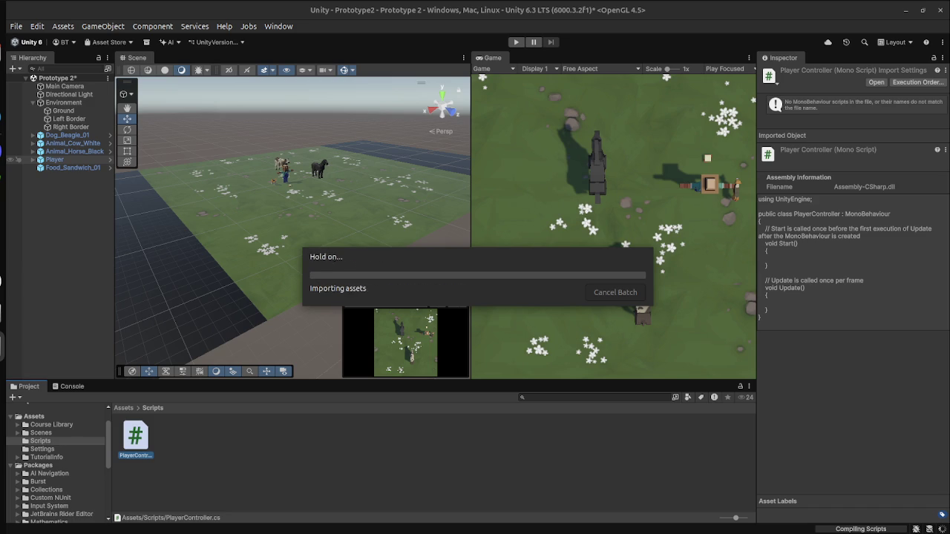
{"action": "left_click", "coordinate": [55, 159]}
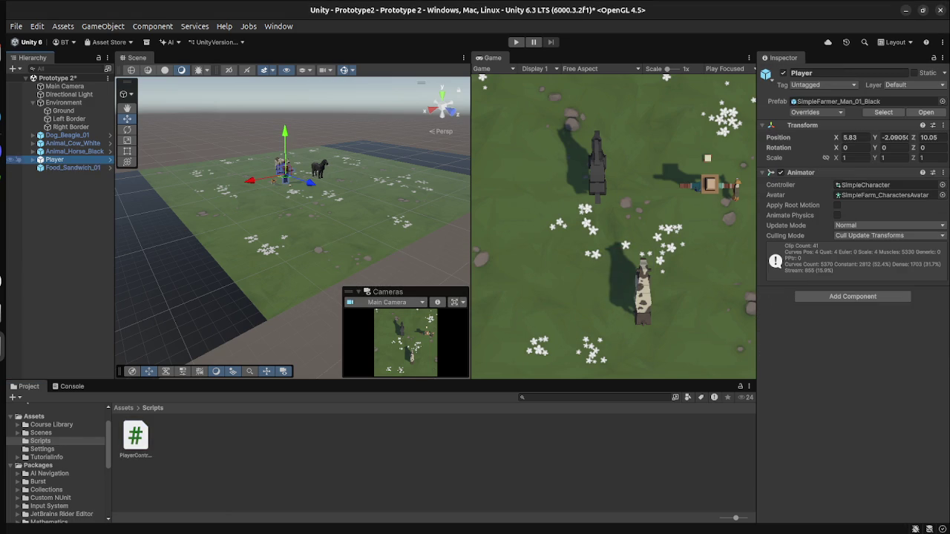
Step: Attach PlayerController to the Player, then un-maximize the lesson browser and bring up VS Code
{"action": "mouse_move", "coordinate": [135, 438]}
{"action": "left_mouse_down"}
{"action": "mouse_move", "coordinate": [853, 302]}
{"action": "mouse_move", "coordinate": [871, 309]}
{"action": "left_mouse_up"}
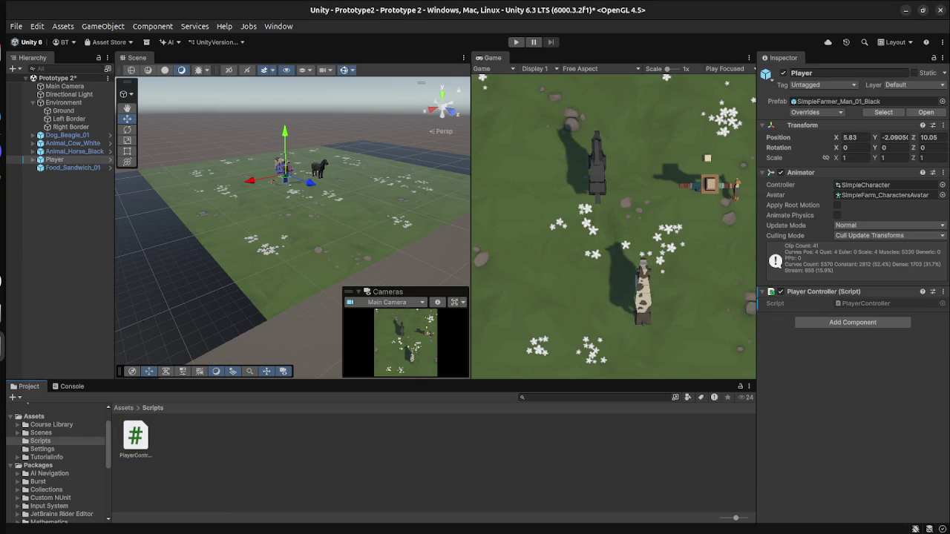
{"action": "key", "text": "super"}
{"action": "left_click", "coordinate": [312, 401]}
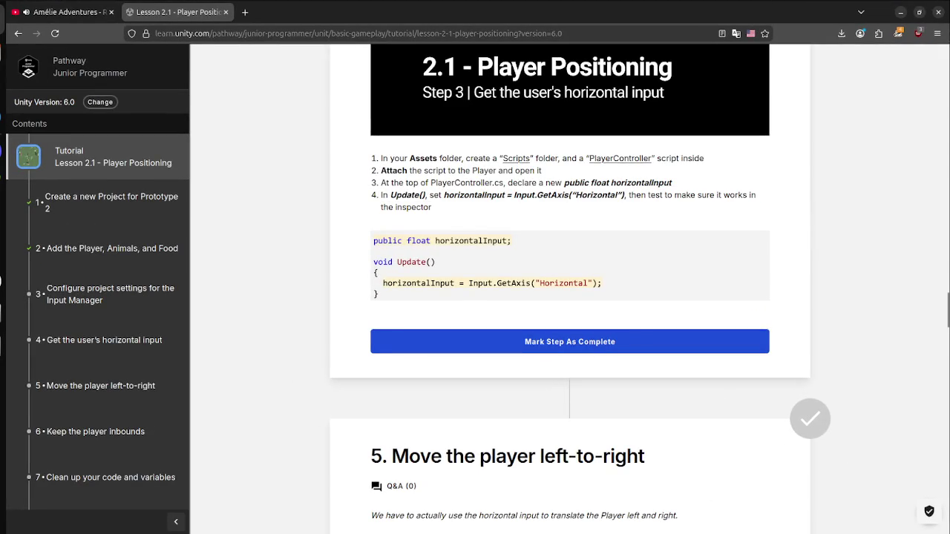
{"action": "key", "text": "super+Down"}
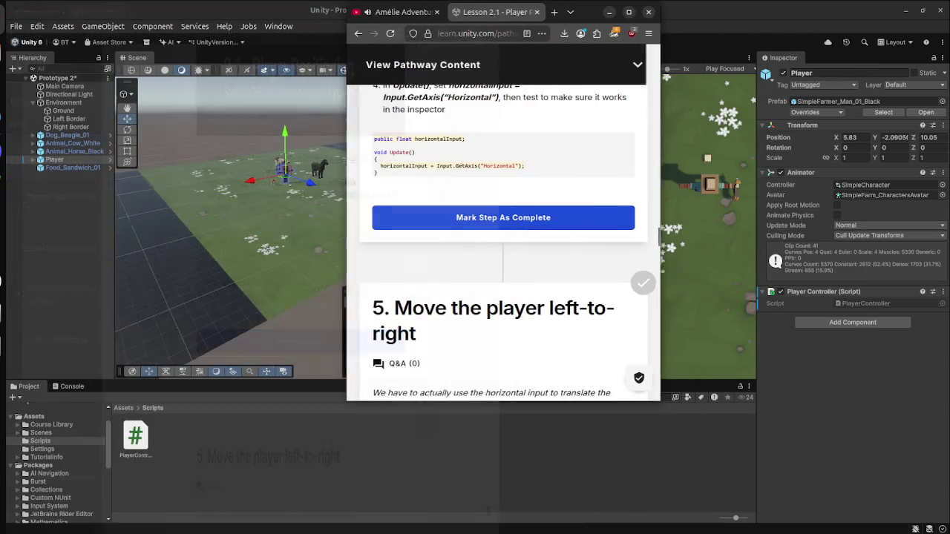
{"action": "key", "text": "alt+Tab"}
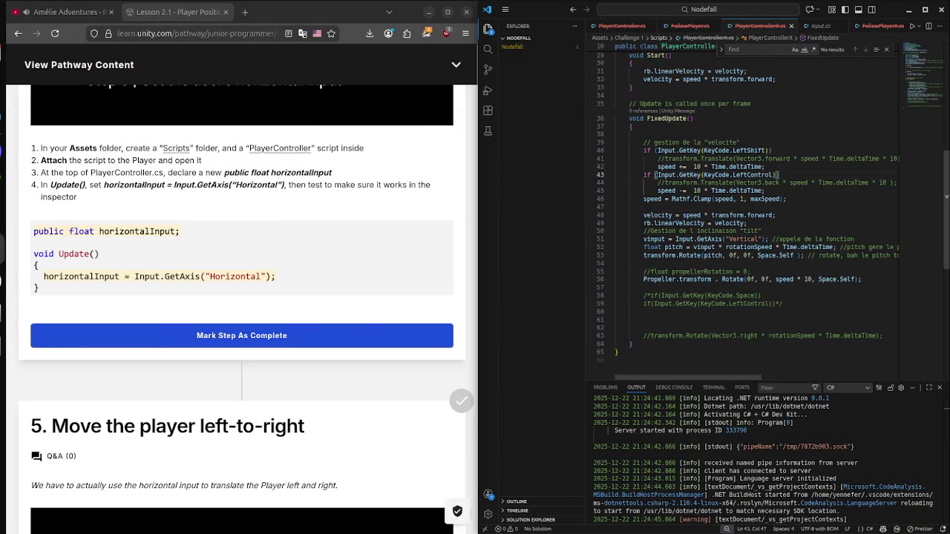
Step: In VS Code, close the old Nodefall scripts, discarding changes to FollowPlayerX.cs and test.cs
{"action": "key", "text": "super"}
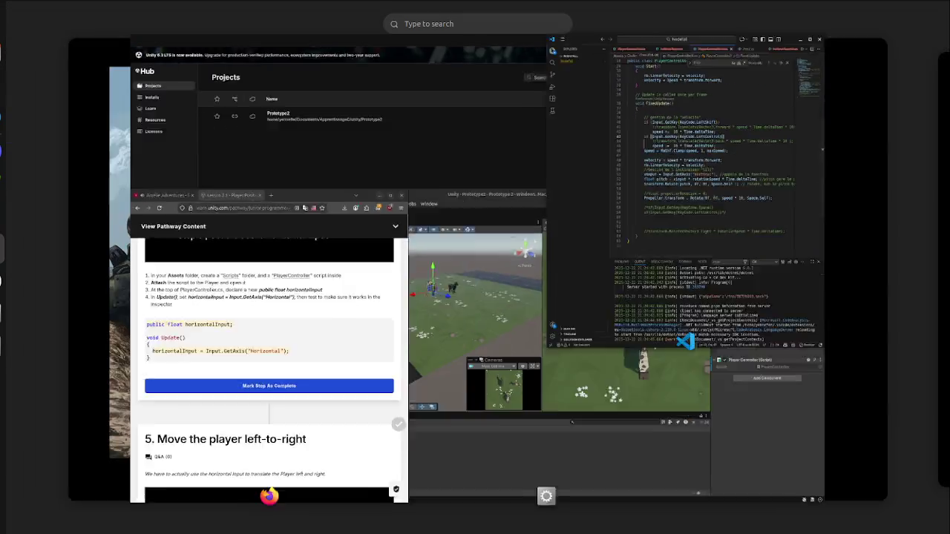
{"action": "left_click", "coordinate": [286, 361]}
{"action": "key", "text": "super"}
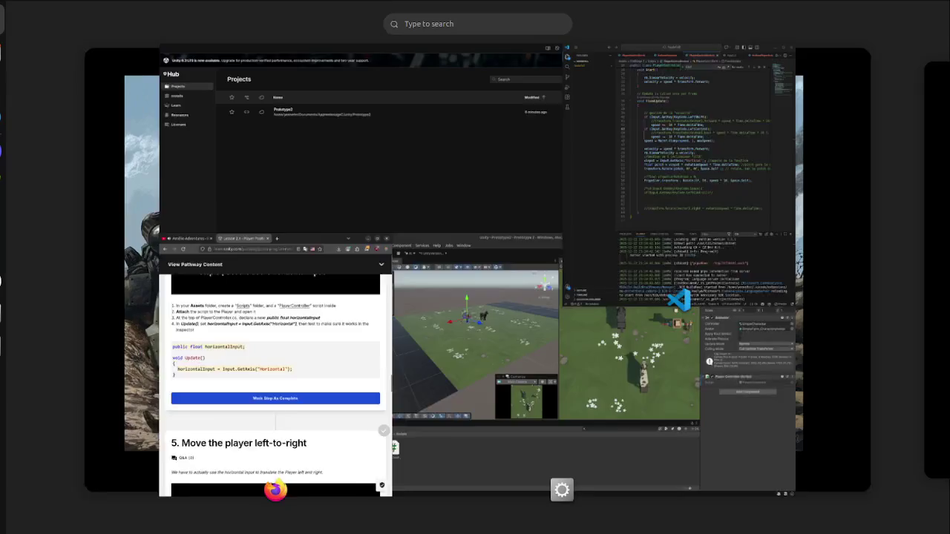
{"action": "left_click", "coordinate": [689, 148]}
{"action": "scroll", "coordinate": [720, 26], "scroll_direction": "down", "scroll_amount": 2}
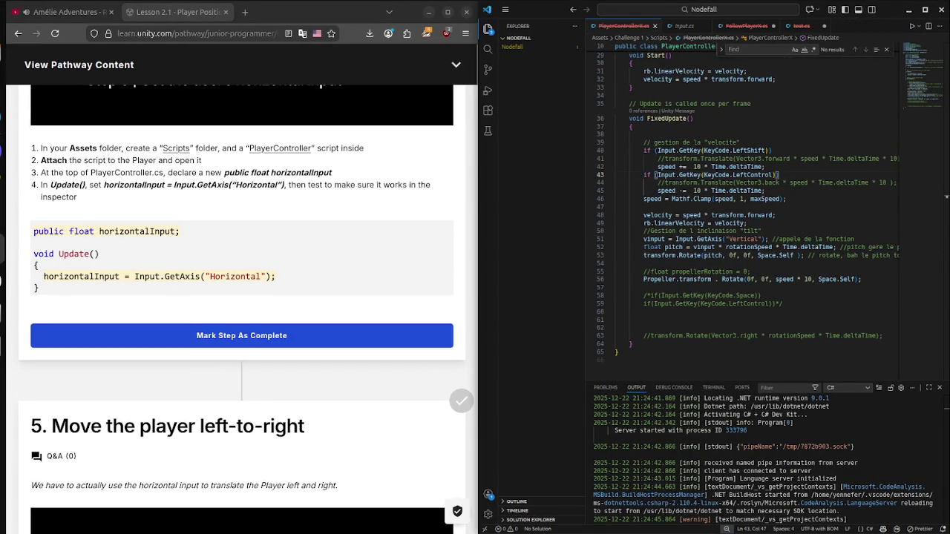
{"action": "key", "text": "ctrl+w"}
{"action": "key", "text": "ctrl+w"}
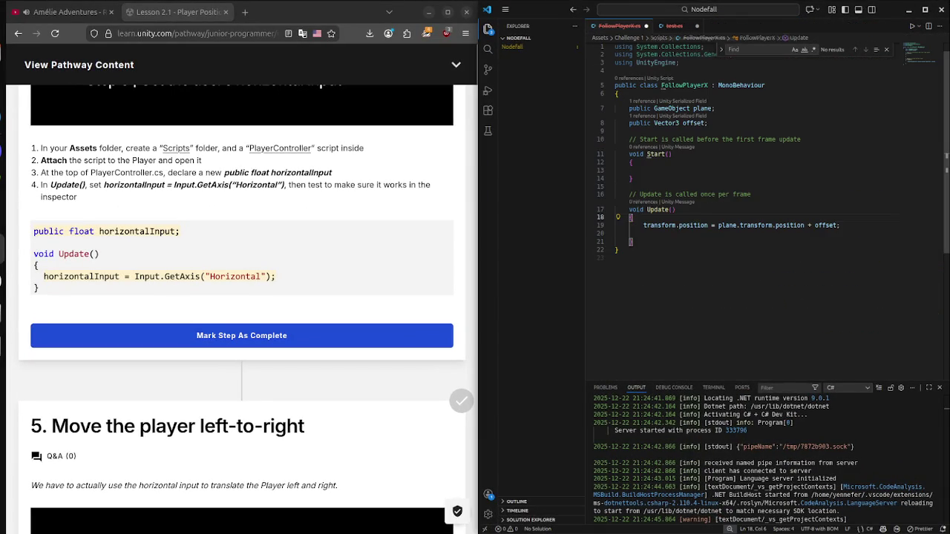
{"action": "key", "text": "ctrl+w"}
{"action": "key", "text": "Return"}
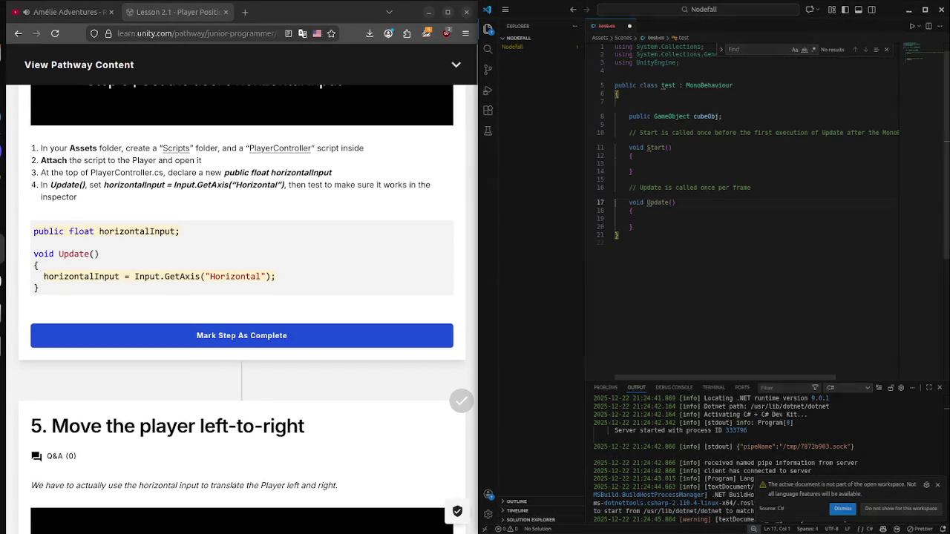
{"action": "key", "text": "ctrl+w"}
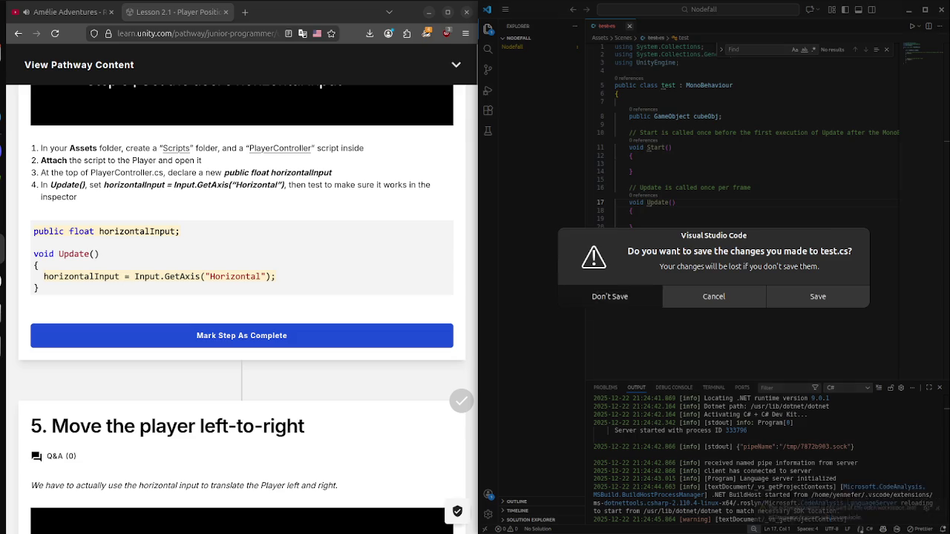
{"action": "key", "text": "Return"}
Step: Return to Unity and select the PlayerController script asset to preview it
{"action": "key", "text": "super"}
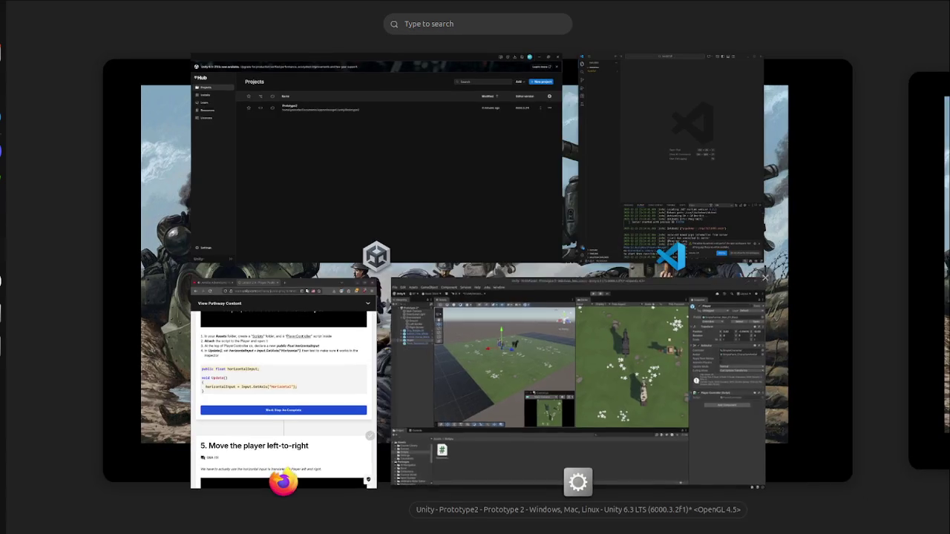
{"action": "key", "text": "Return"}
{"action": "left_click", "coordinate": [135, 438]}
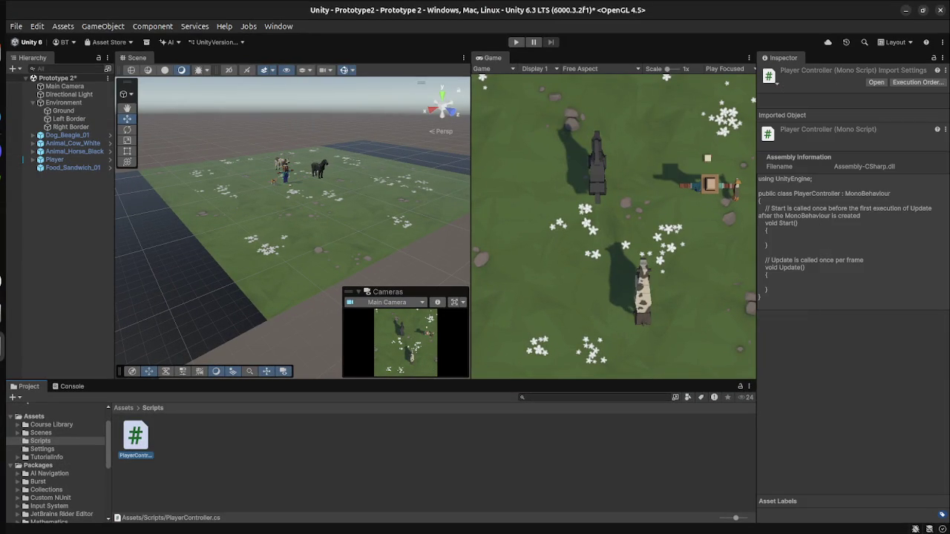
Step: Open PlayerController.cs in VS Code, tiled right with the lesson browser on the left
{"action": "double_click", "coordinate": [135, 438]}
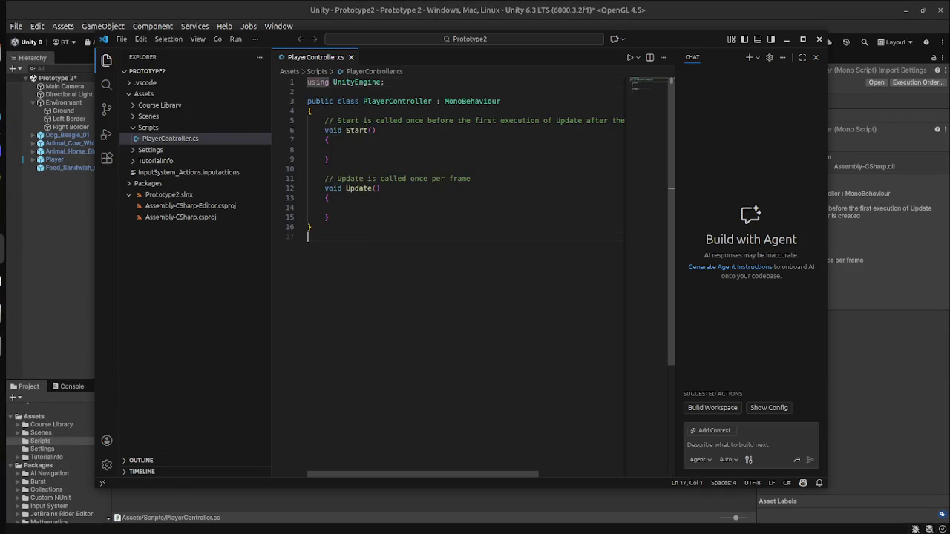
{"action": "key", "text": "super+Right"}
{"action": "key", "text": "alt+Tab"}
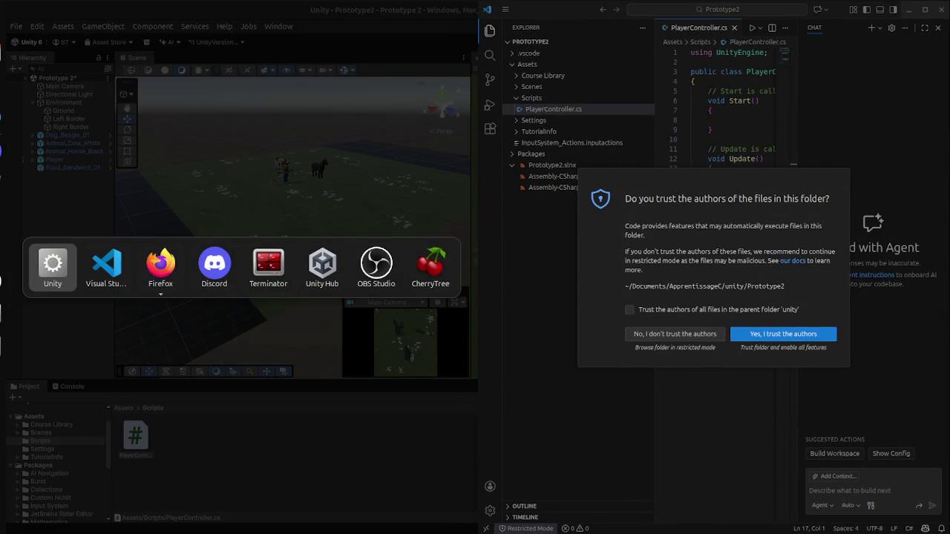
{"action": "key", "text": "super"}
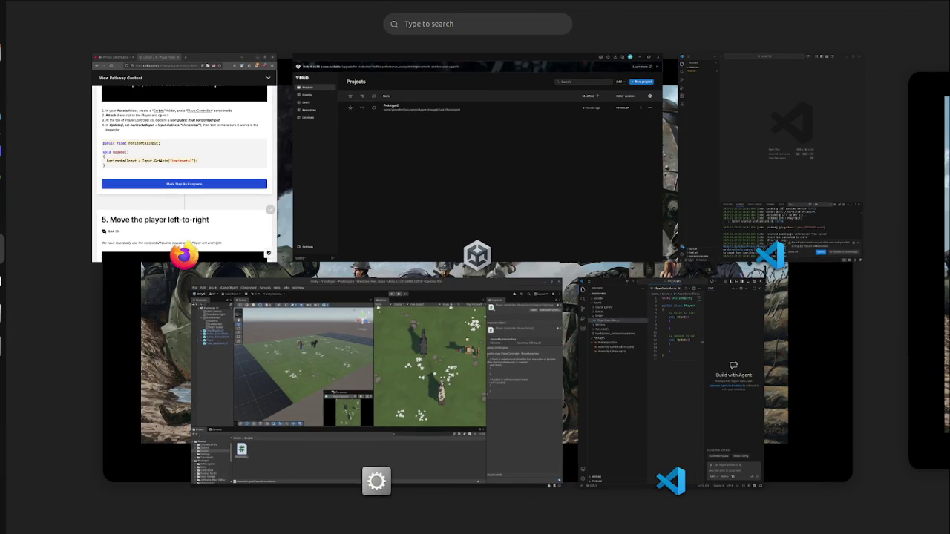
{"action": "key", "text": "super"}
{"action": "key", "text": "super"}
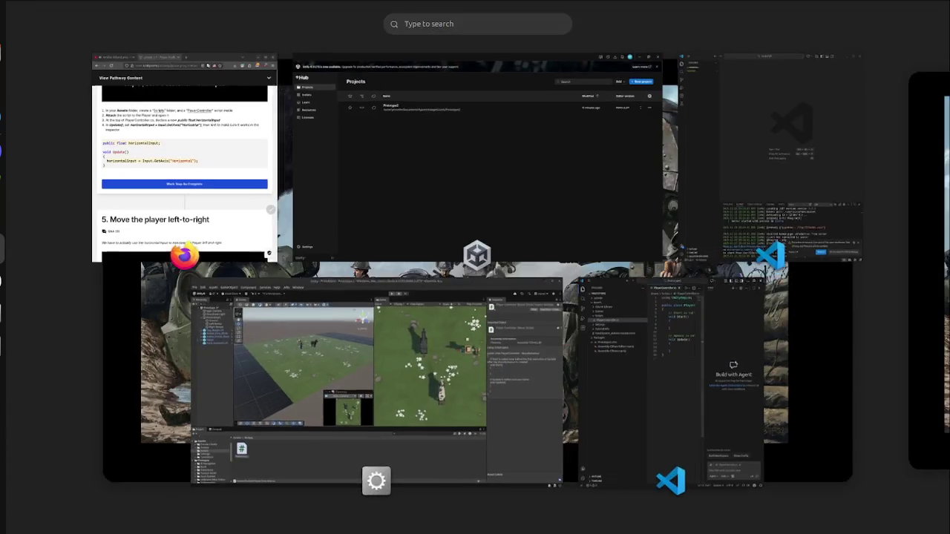
{"action": "left_click", "coordinate": [184, 156]}
Step: Close the old Nodefall VS Code window, narrow the Explorer and collapse the Chat panel
{"action": "left_click", "coordinate": [938, 10]}
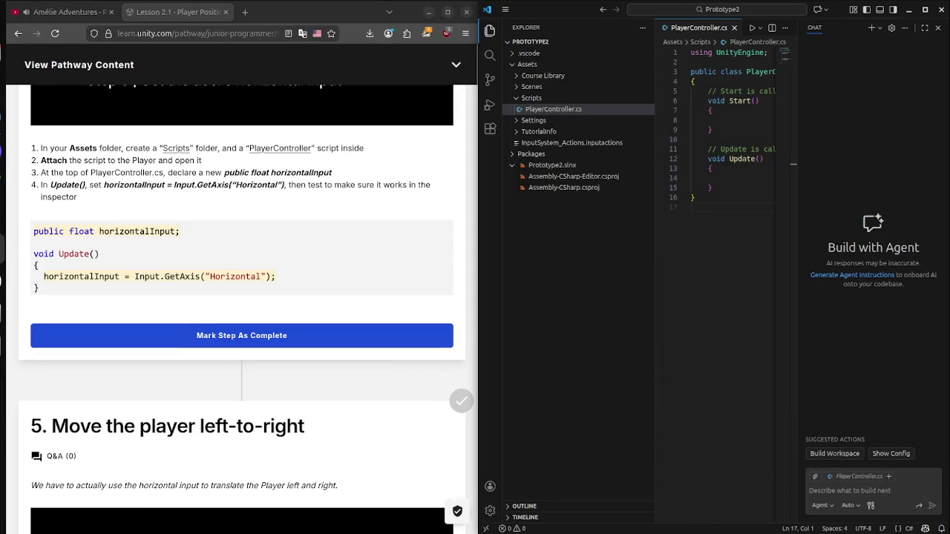
{"action": "left_click_drag", "start_coordinate": [654, 297], "coordinate": [599, 297]}
{"action": "left_click_drag", "start_coordinate": [793, 297], "coordinate": [943, 297]}
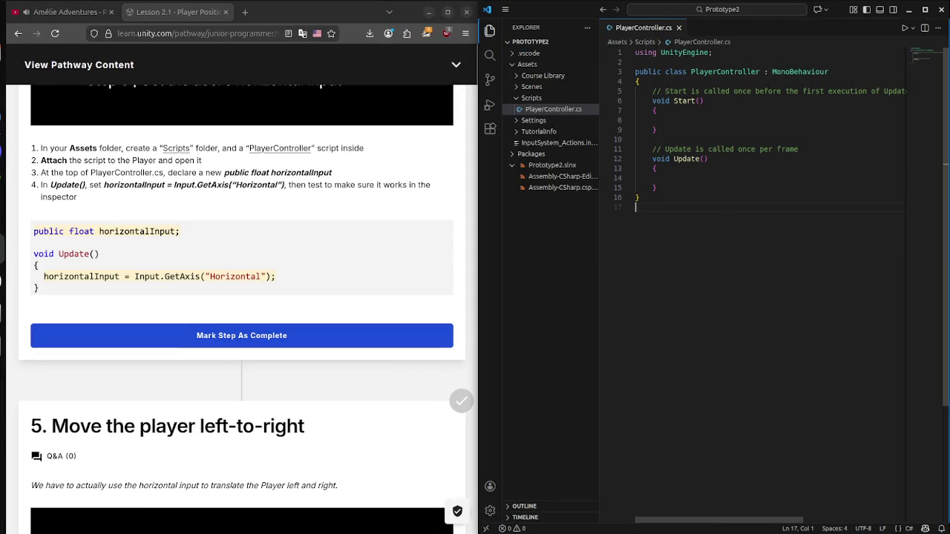
{"action": "left_click", "coordinate": [635, 139]}
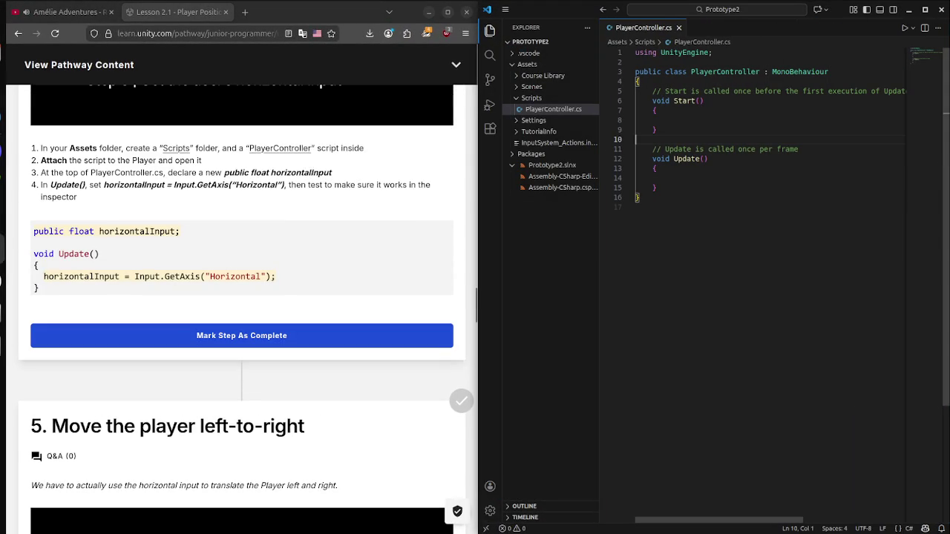
Step: Type a rough 'horinzontal.Input' line inside the Update method
{"action": "left_click", "coordinate": [668, 178]}
{"action": "type", "text": "ho"}
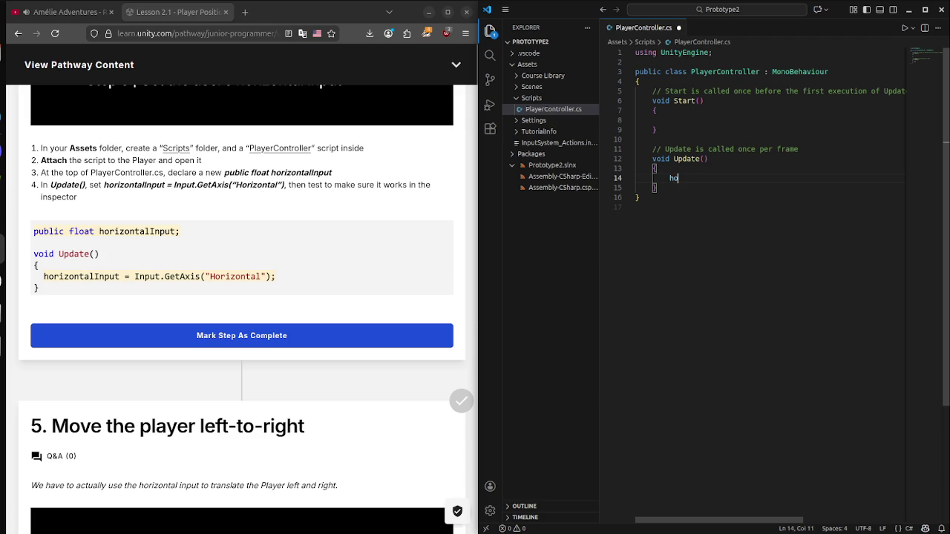
{"action": "type", "text": "w"}
{"action": "key", "text": "BackSpace"}
{"action": "type", "text": "rin"}
{"action": "type", "text": "zontal"}
{"action": "type", "text": ".In"}
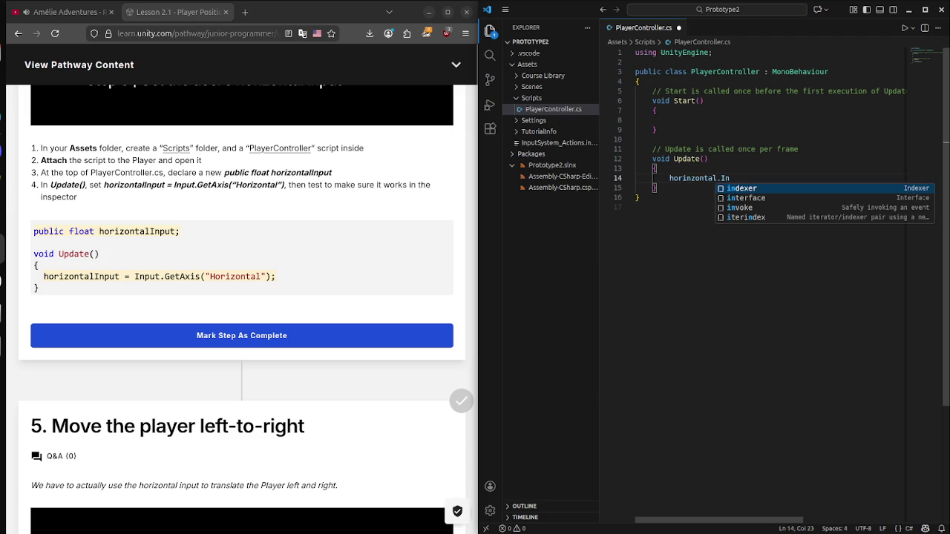
{"action": "type", "text": "put"}
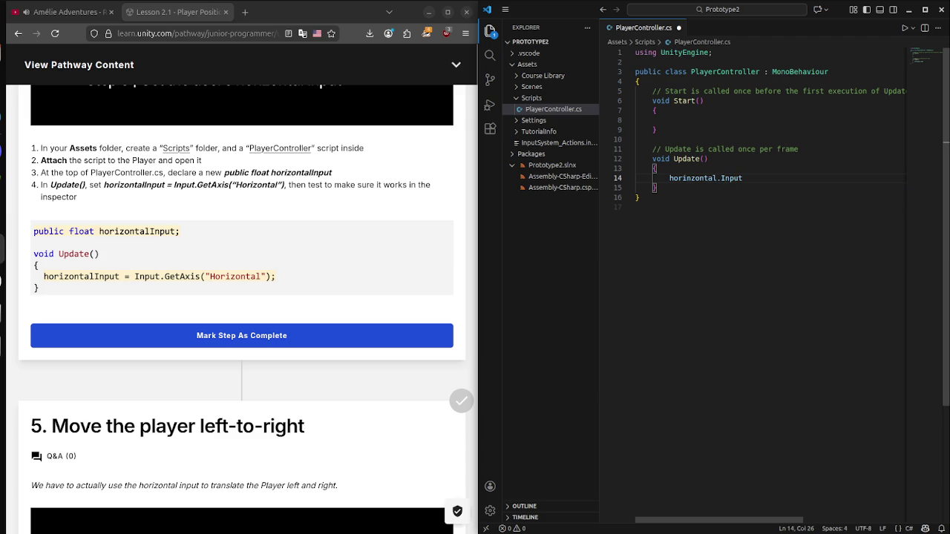
Step: Declare 'public float horinzontalInput;' just after the class's opening brace
{"action": "left_click", "coordinate": [640, 81]}
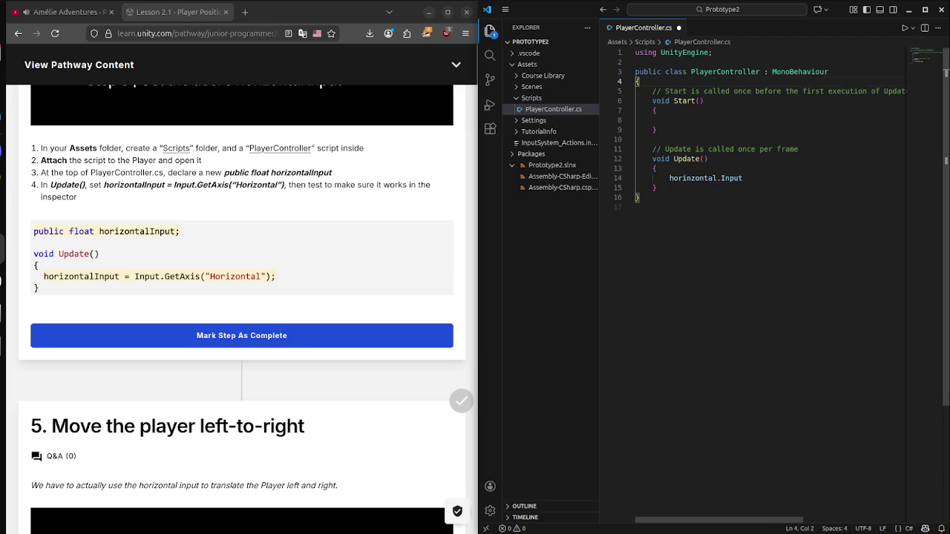
{"action": "key", "text": "Return"}
{"action": "type", "text": "pub"}
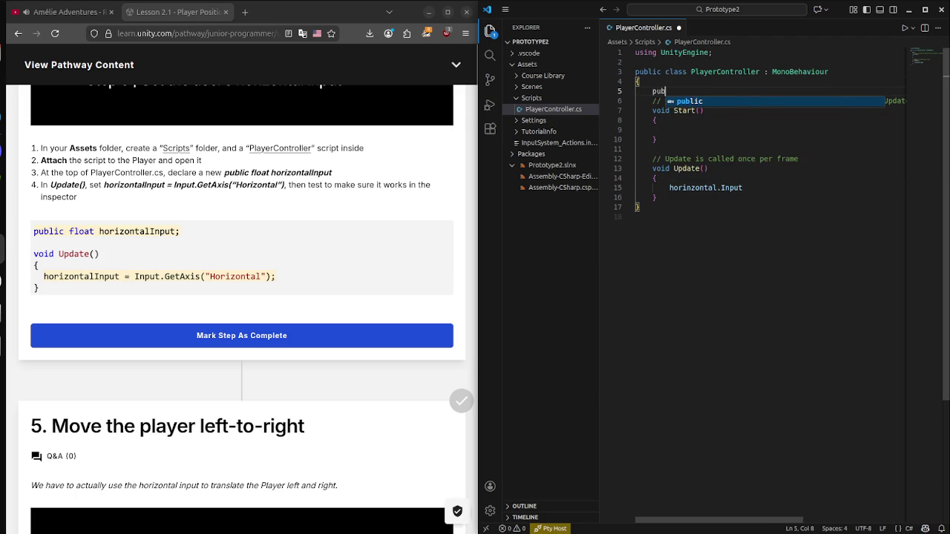
{"action": "type", "text": "lic float ho"}
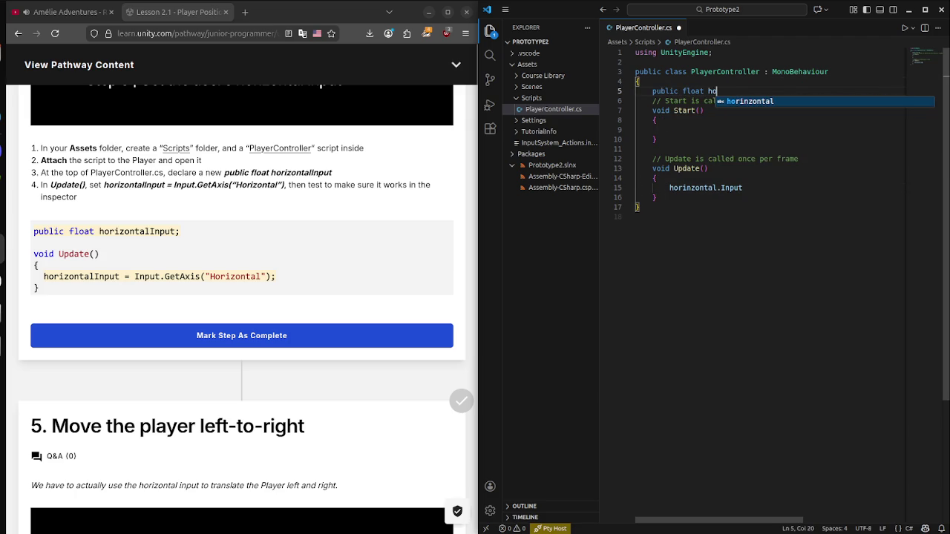
{"action": "key", "text": "Tab"}
{"action": "type", "text": "Input;"}
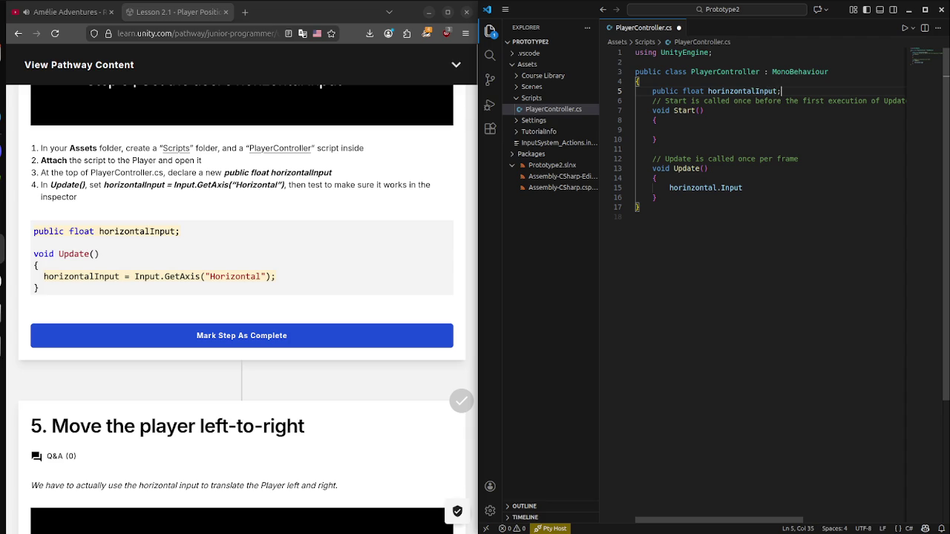
Step: Rewrite the Update line as 'horinzontalInput = Input.GetAxis('
{"action": "left_click", "coordinate": [656, 139]}
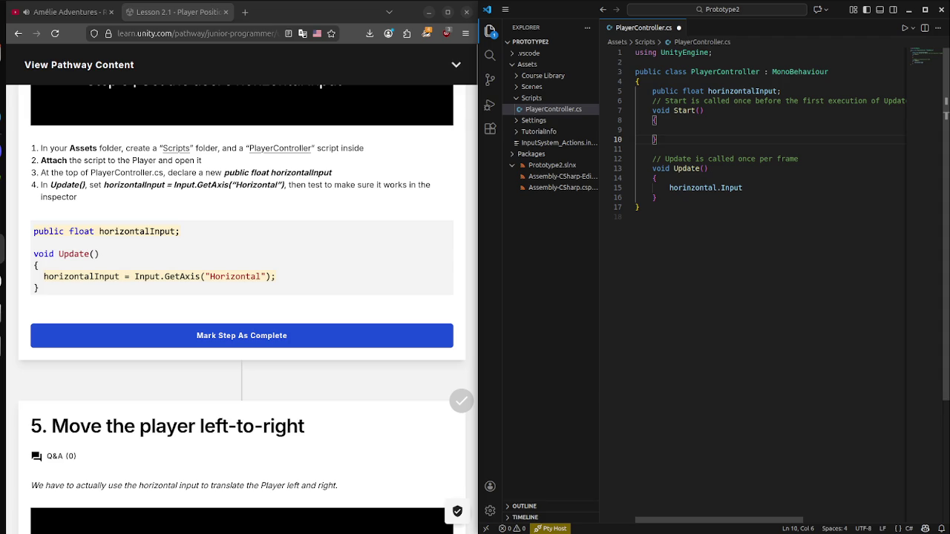
{"action": "left_click", "coordinate": [743, 188]}
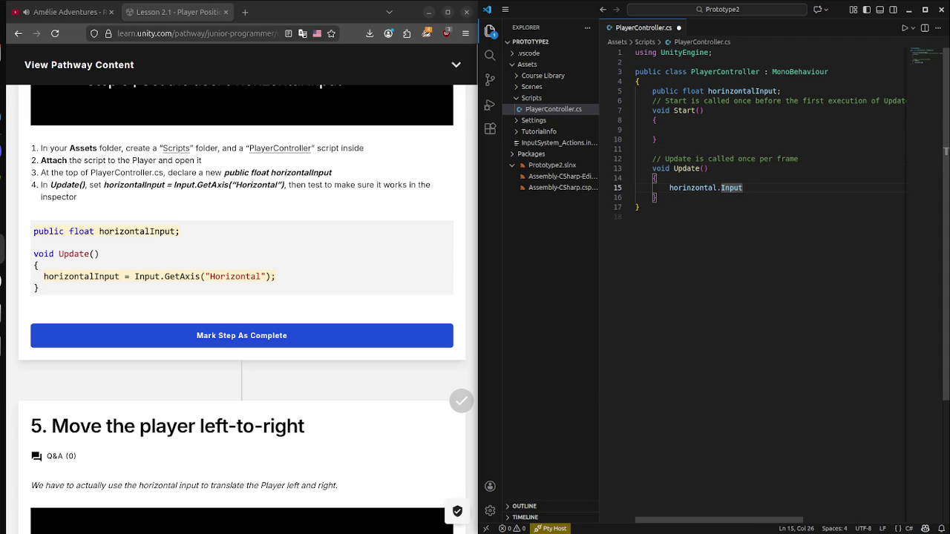
{"action": "key", "text": "BackSpace"}
{"action": "key", "text": "BackSpace"}
{"action": "key", "text": "BackSpace"}
{"action": "type", "text": "l"}
{"action": "key", "text": "Tab"}
{"action": "type", "text": "= i"}
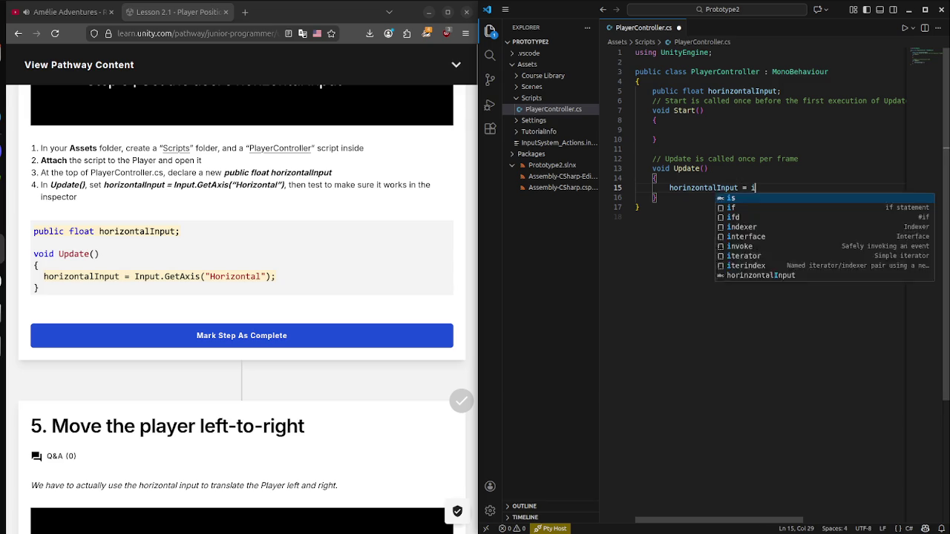
{"action": "type", "text": "npu"}
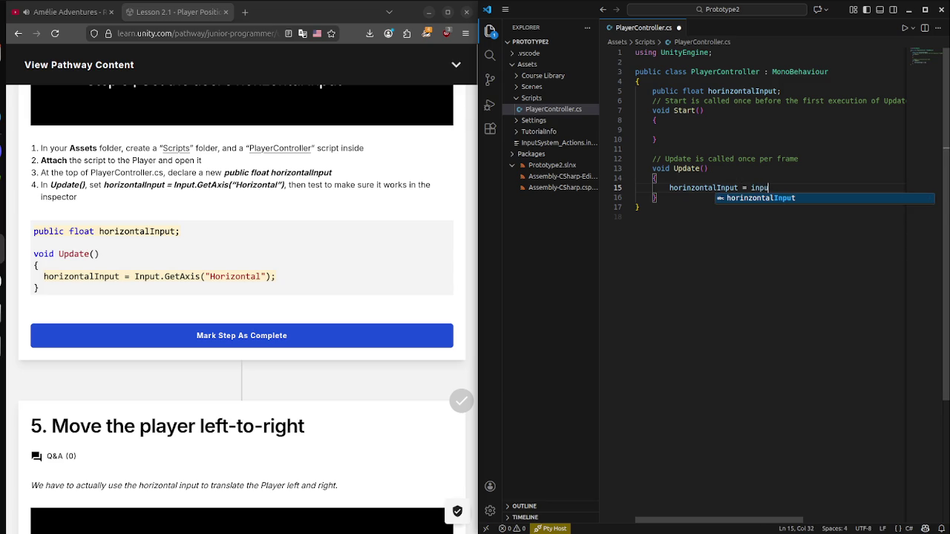
{"action": "key", "text": "BackSpace"}
{"action": "key", "text": "BackSpace"}
{"action": "key", "text": "BackSpace"}
{"action": "type", "text": "Input.Get"}
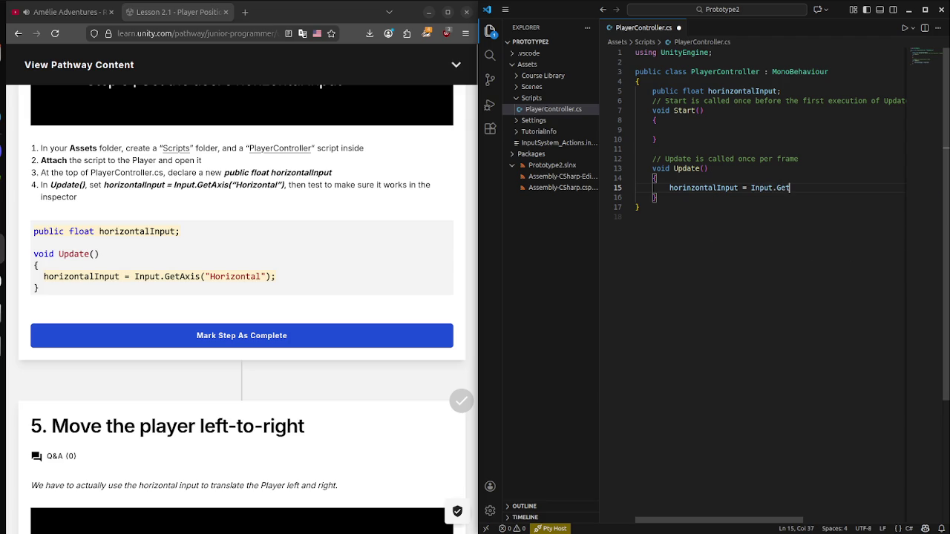
{"action": "type", "text": "Axis"}
{"action": "type", "text": "("}
Step: Save the script, then start typing the "Horizo" axis name inside GetAxis
{"action": "left_click", "coordinate": [636, 217]}
{"action": "key", "text": "ctrl+s"}
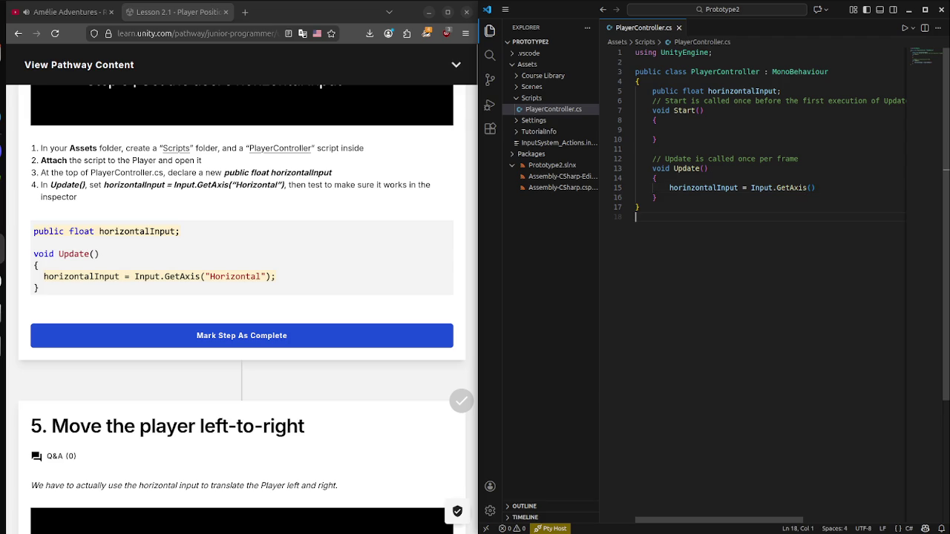
{"action": "left_click", "coordinate": [815, 188]}
{"action": "type", "text": "\""}
{"action": "type", "text": "Hori"}
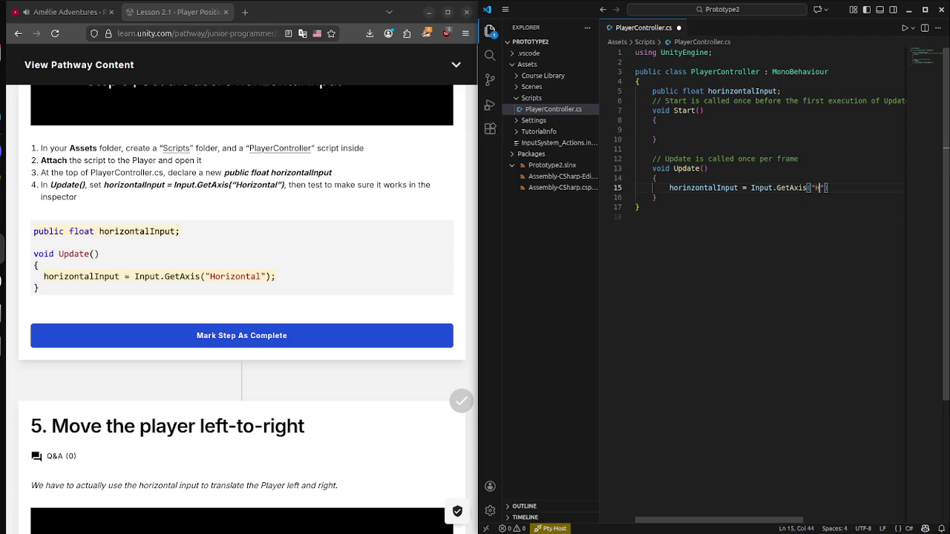